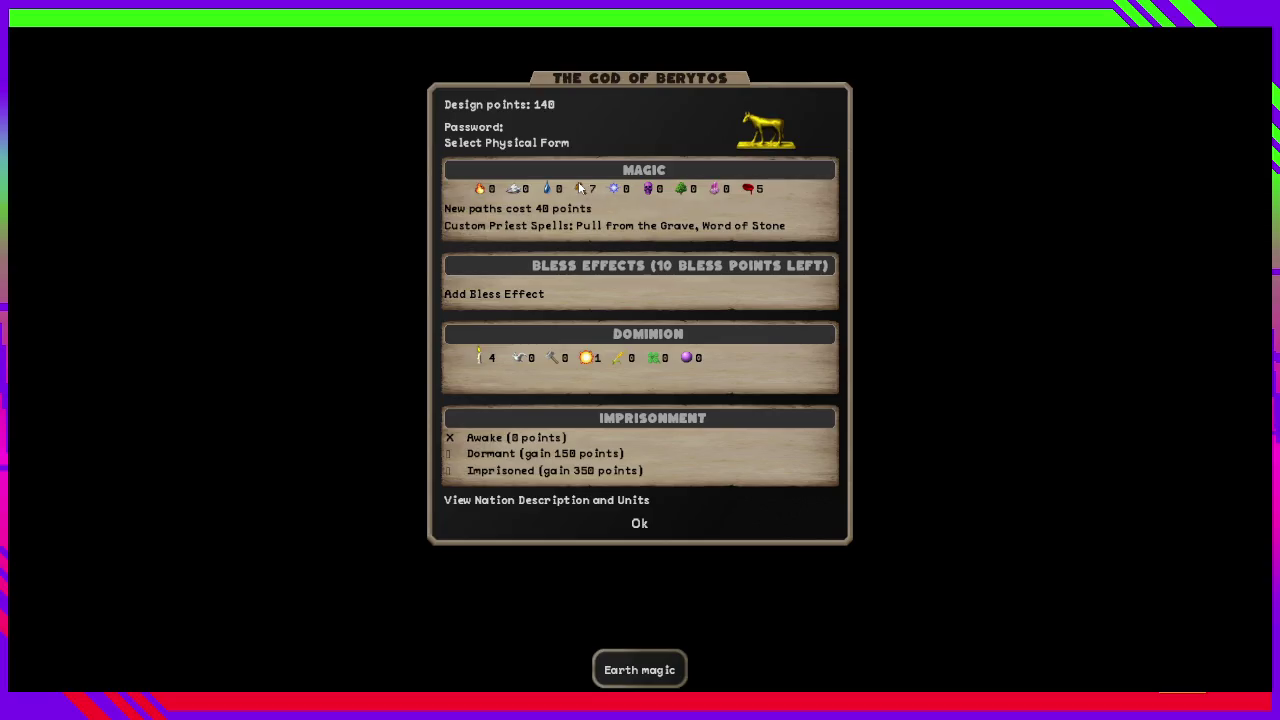
left_click(580, 189)
Raise Earth magic to 7 and Blood magic to 6, and make the god Dormant.
left_click(747, 193)
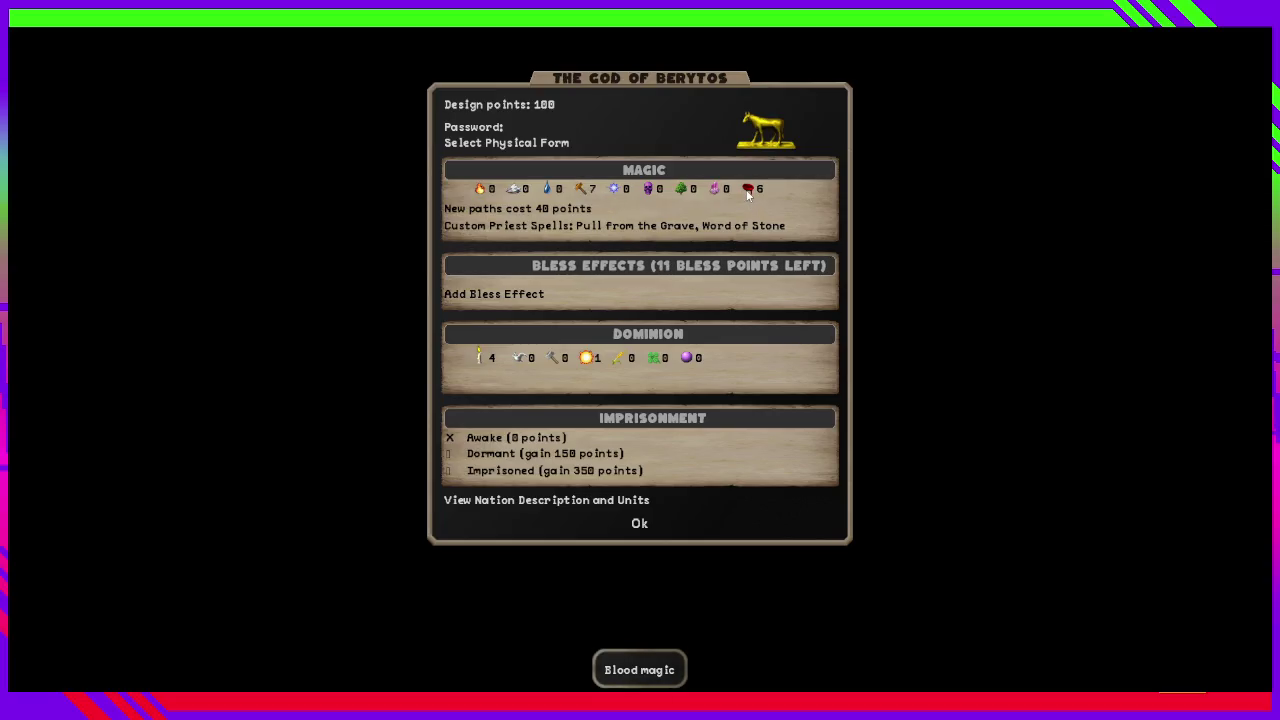
left_click(548, 453)
Set the Heat/Cold dominion scale to Heat 2.
right_click(587, 358)
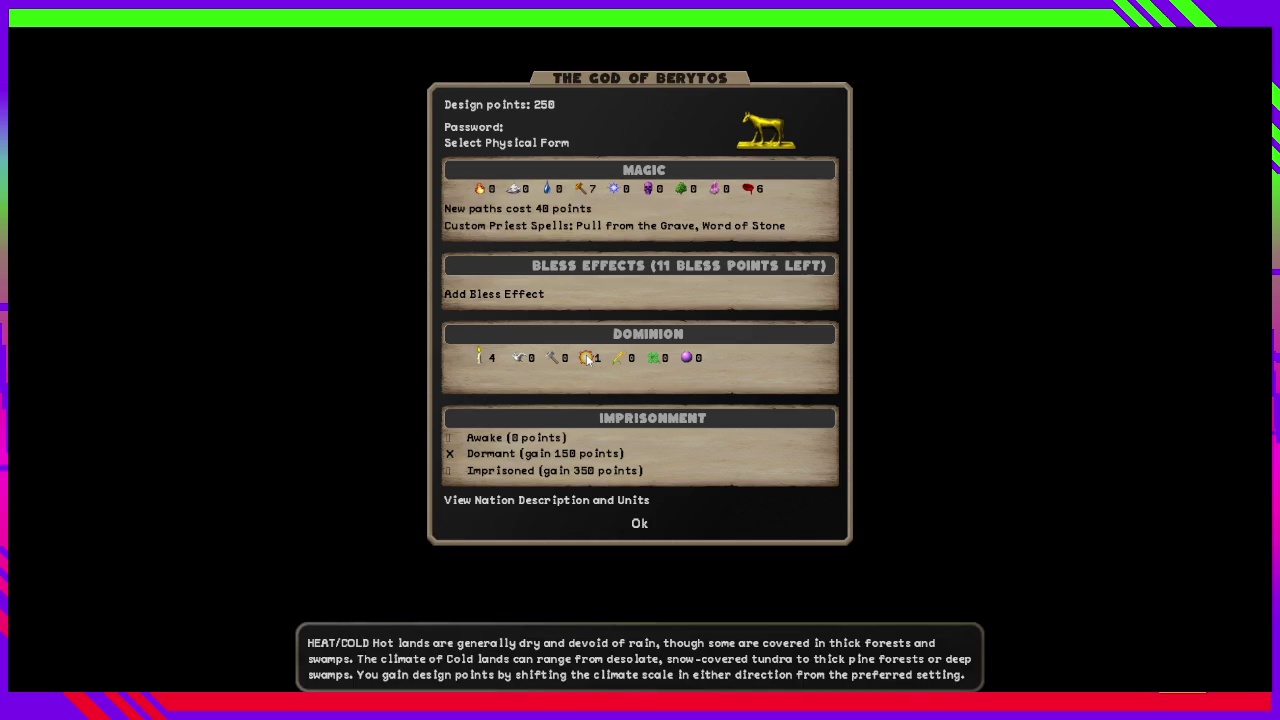
left_click(587, 358)
left_click(588, 360)
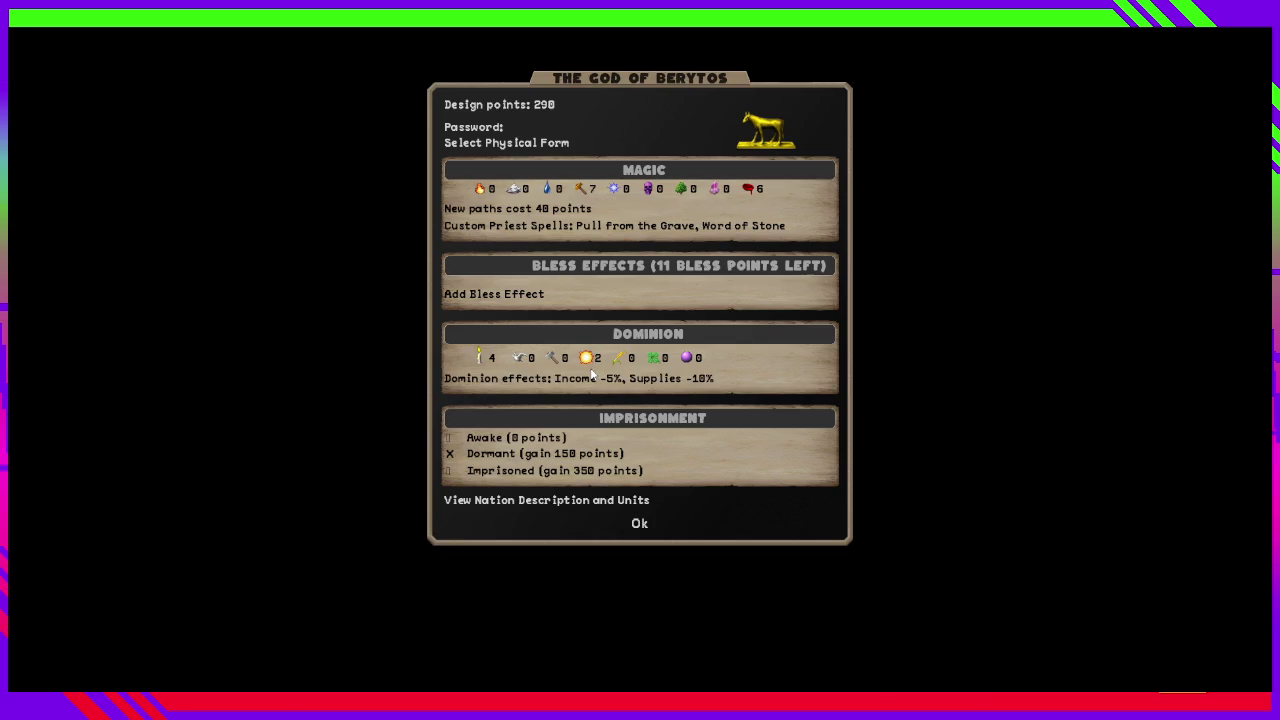
mouse_move(654, 379)
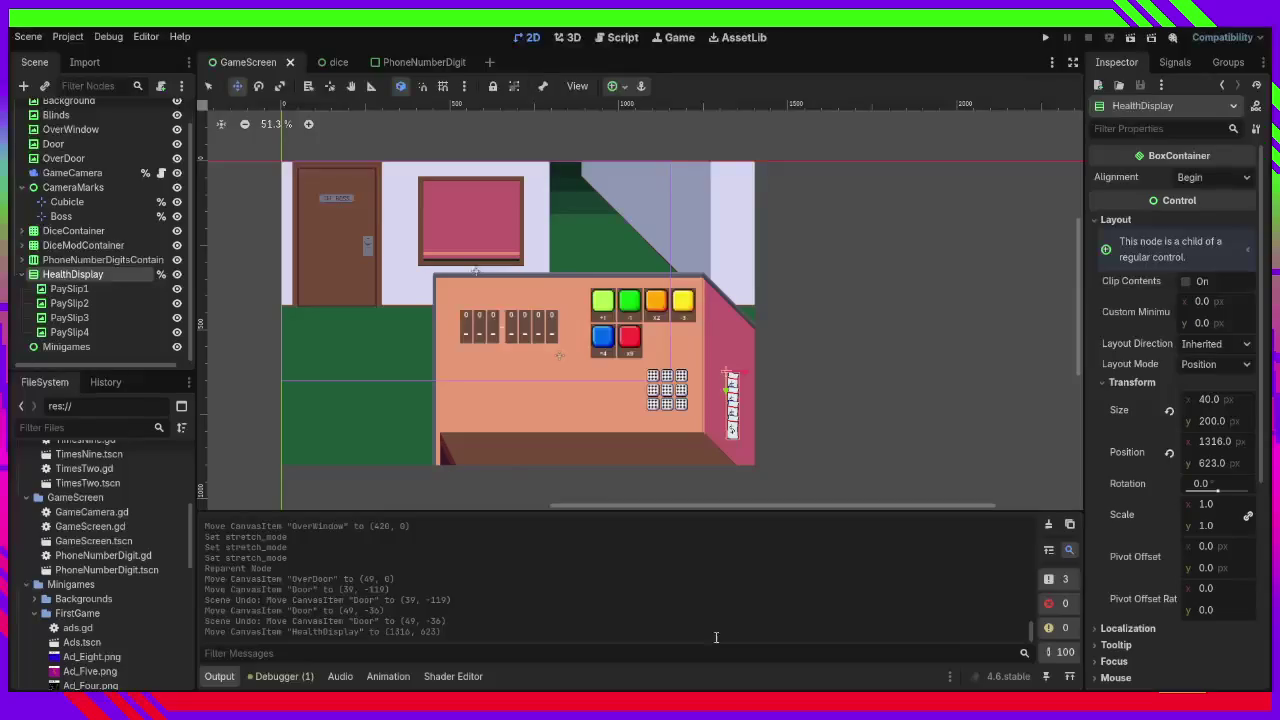
scroll(561, 351, "down", 3)
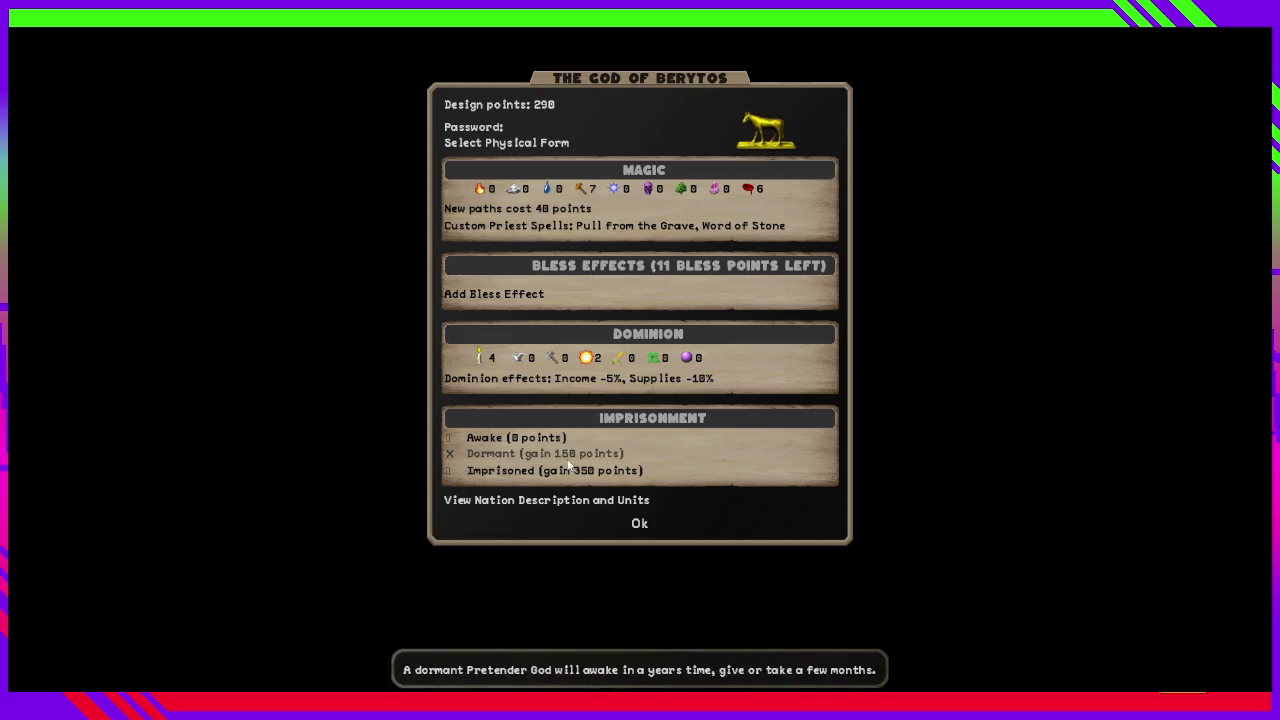
Put Order, Productivity, Growth, Magic and Misfortune at 1 and the dominion candle at 7.
left_click(519, 359)
right_click(520, 358)
left_click(522, 356)
left_click(553, 349)
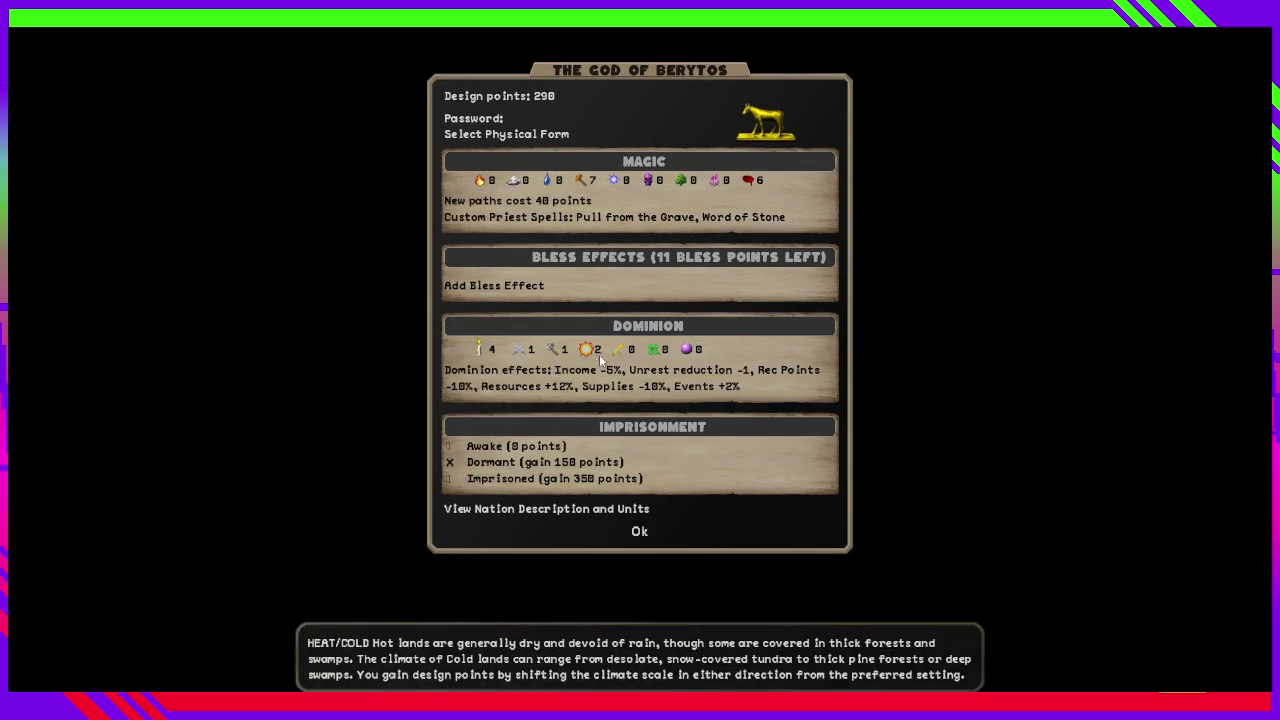
left_click(625, 354)
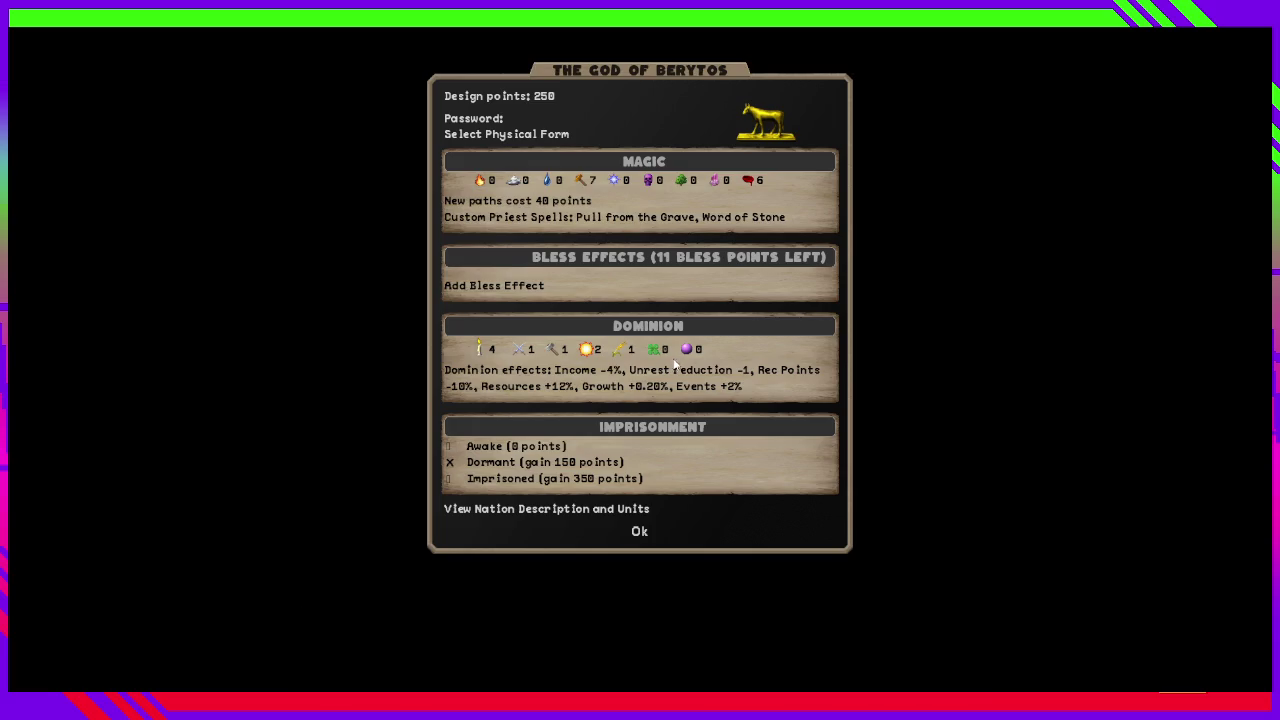
left_click(684, 350)
left_click(656, 342)
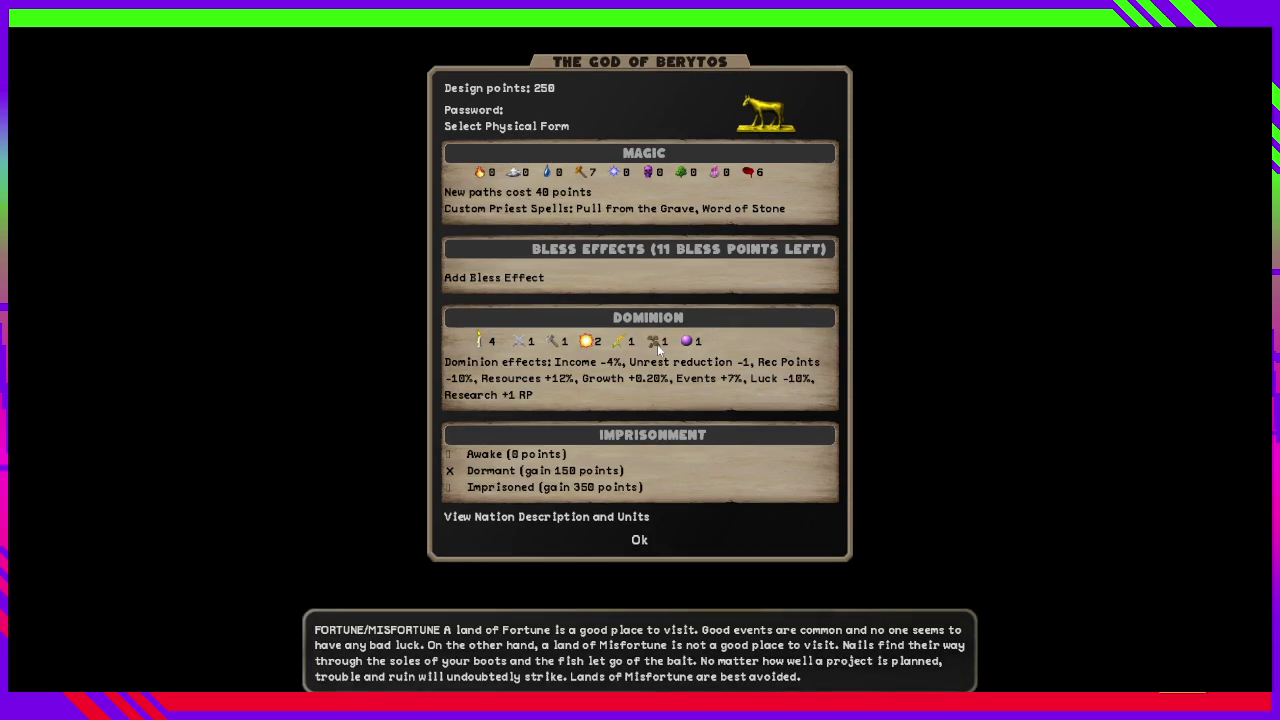
left_click(480, 340)
left_click(480, 340)
left_click(480, 340)
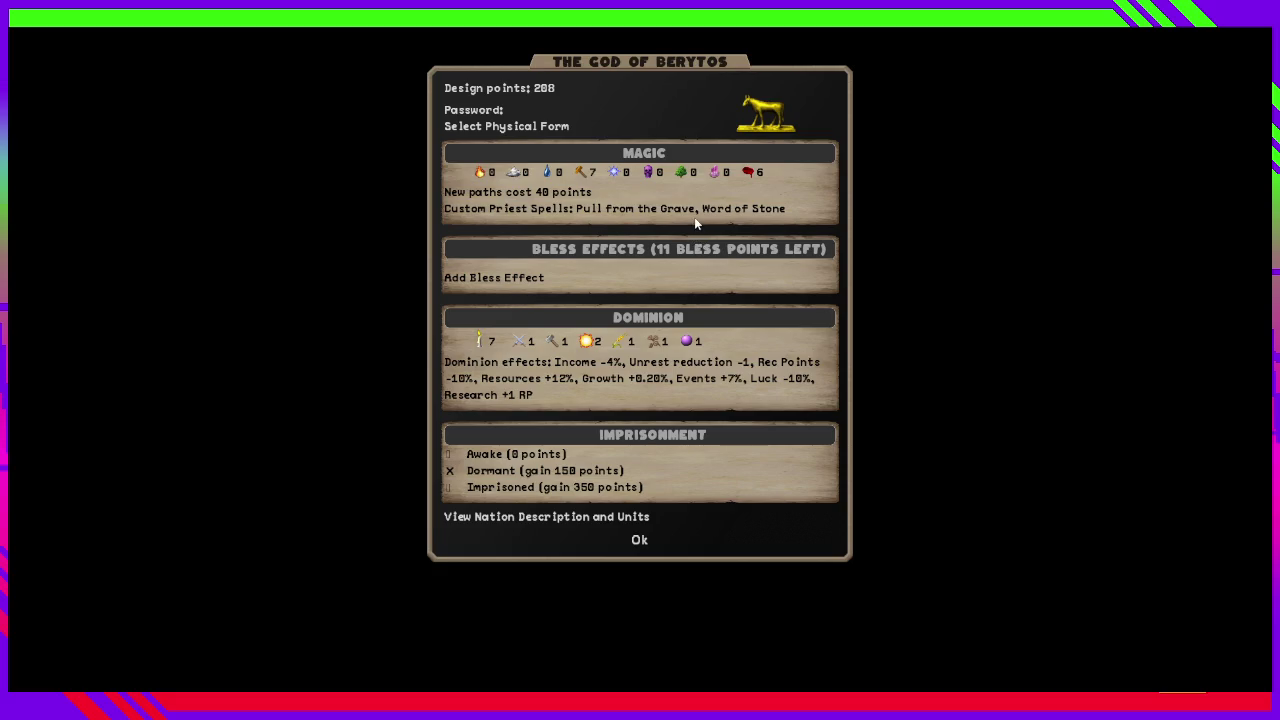
Raise Nature magic to 6, checking the cost by dropping dominion to 6 and restoring 7.
left_click(684, 176)
left_click(684, 176)
left_click(684, 176)
left_click(685, 177)
left_click(685, 177)
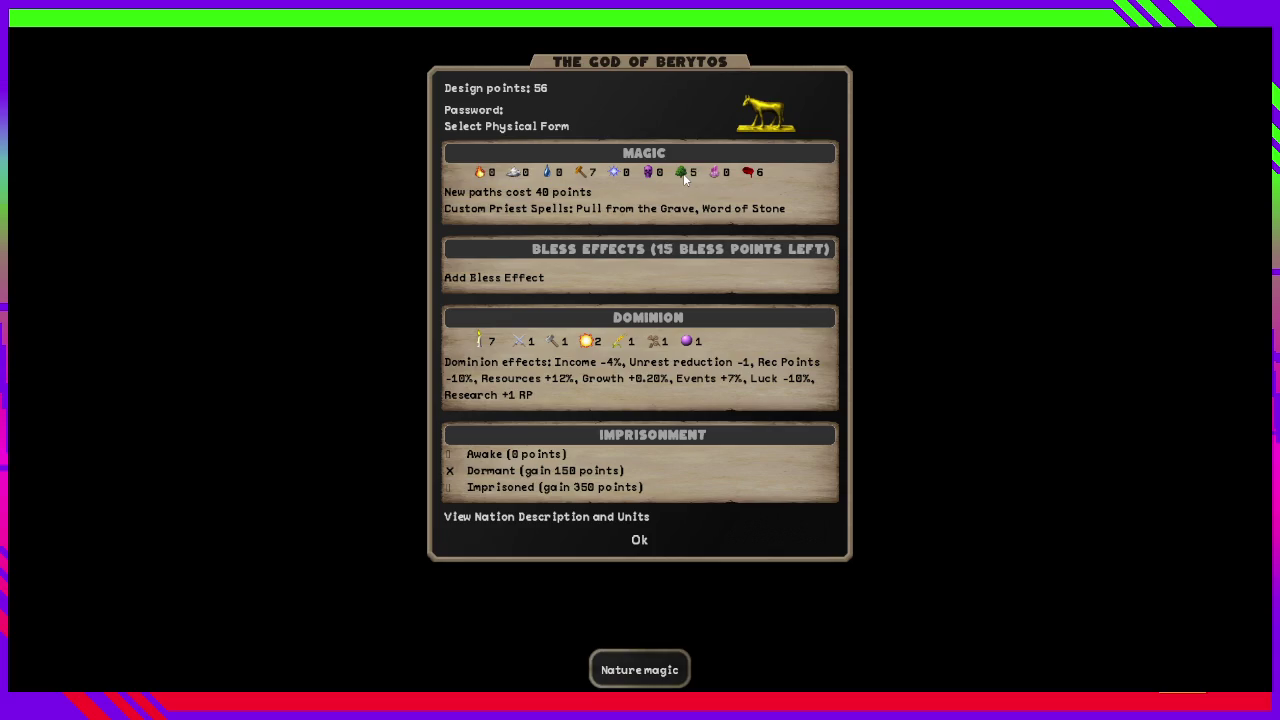
left_click(685, 177)
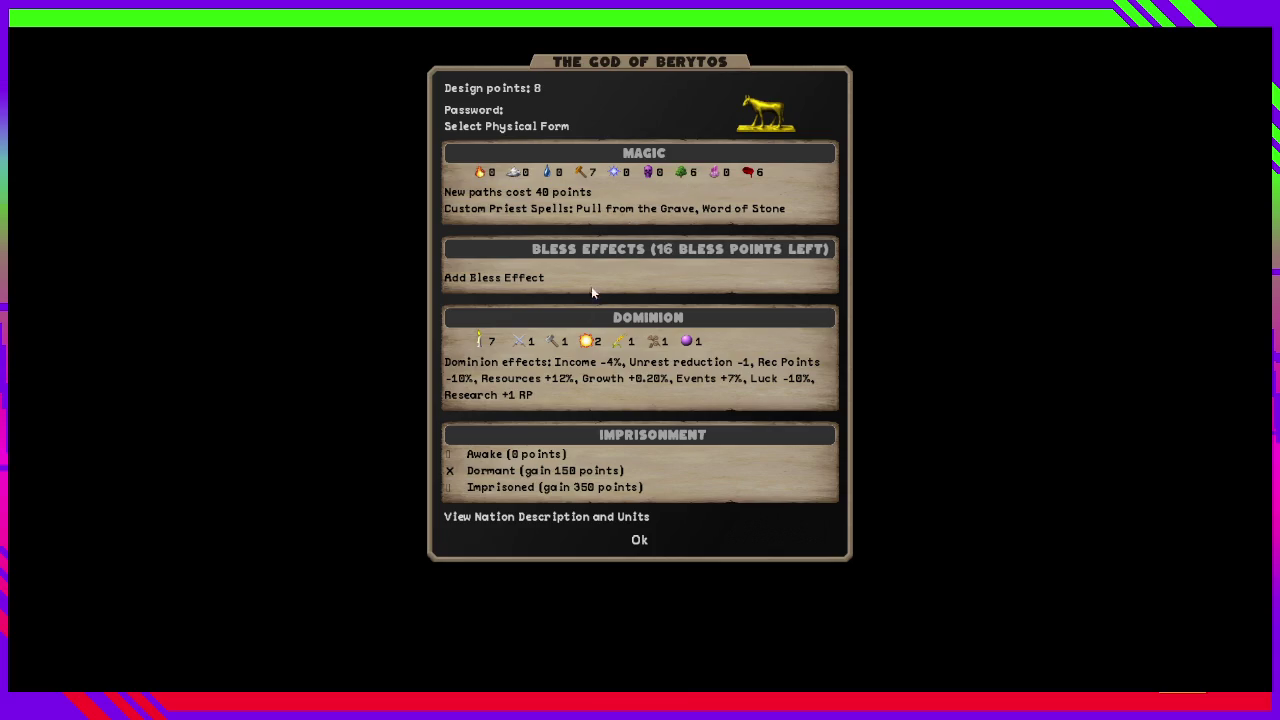
right_click(477, 342)
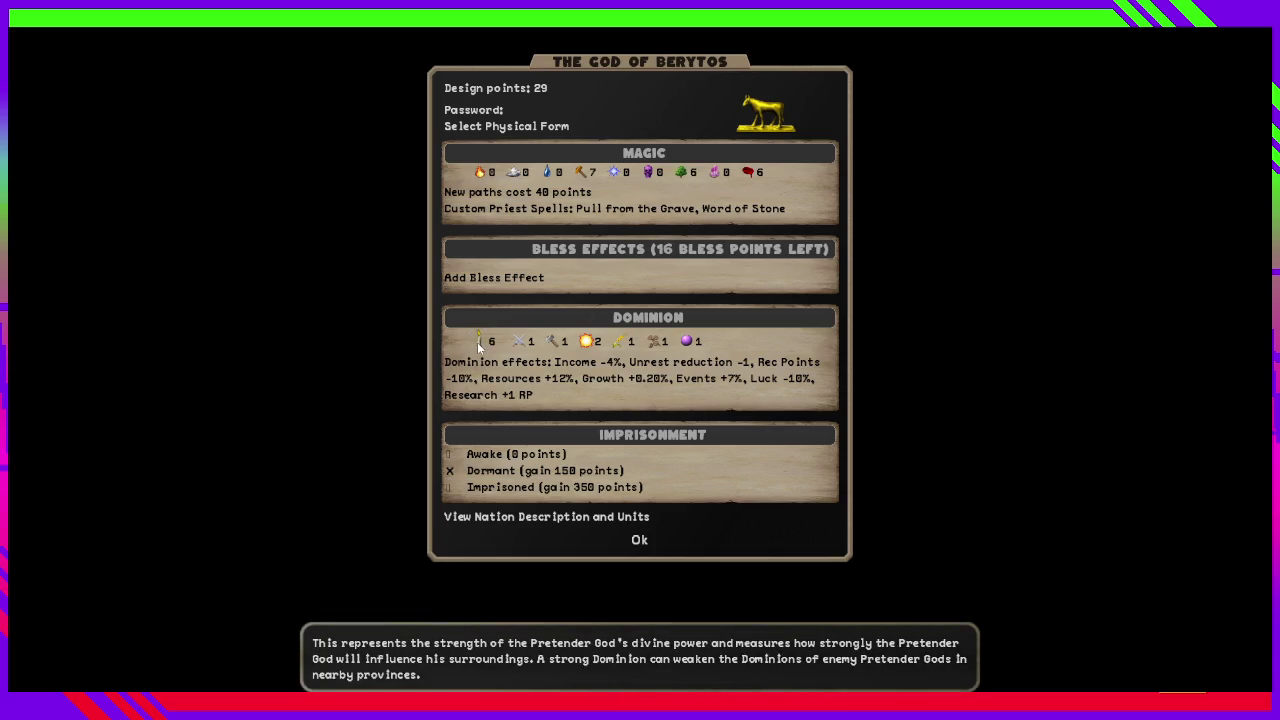
left_click(477, 342)
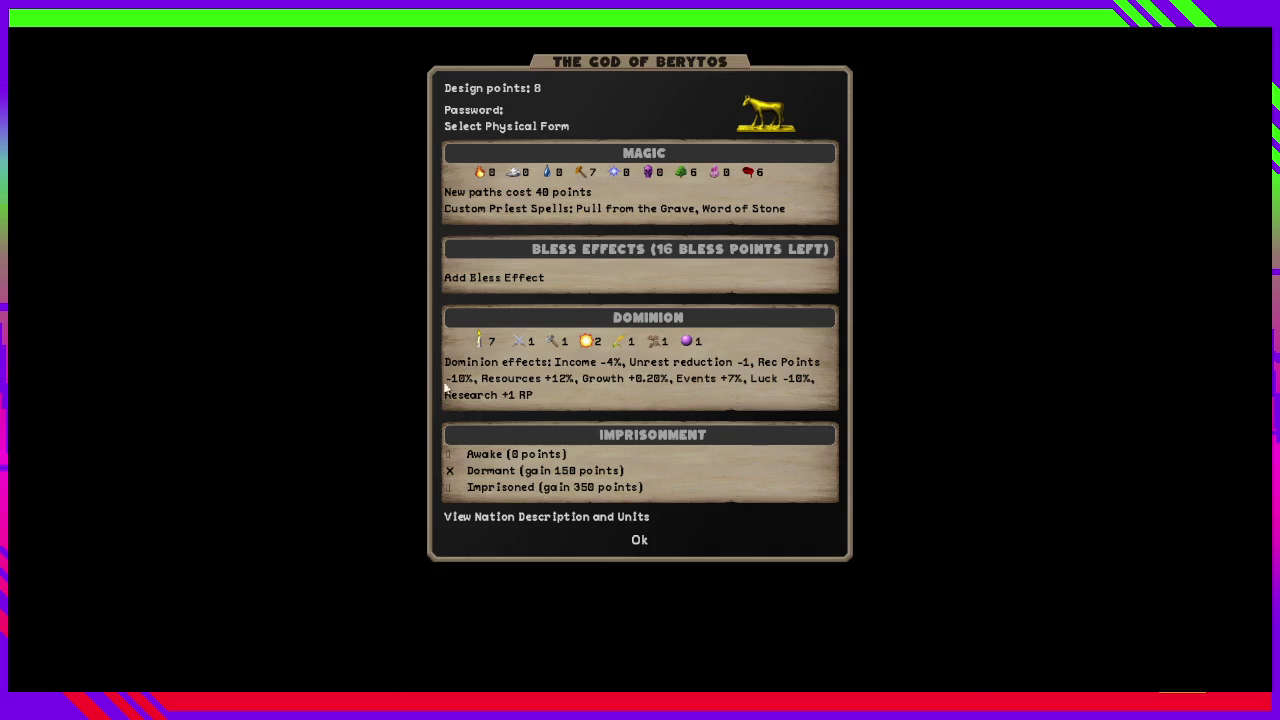
mouse_move(483, 346)
mouse_move(688, 347)
left_click(500, 277)
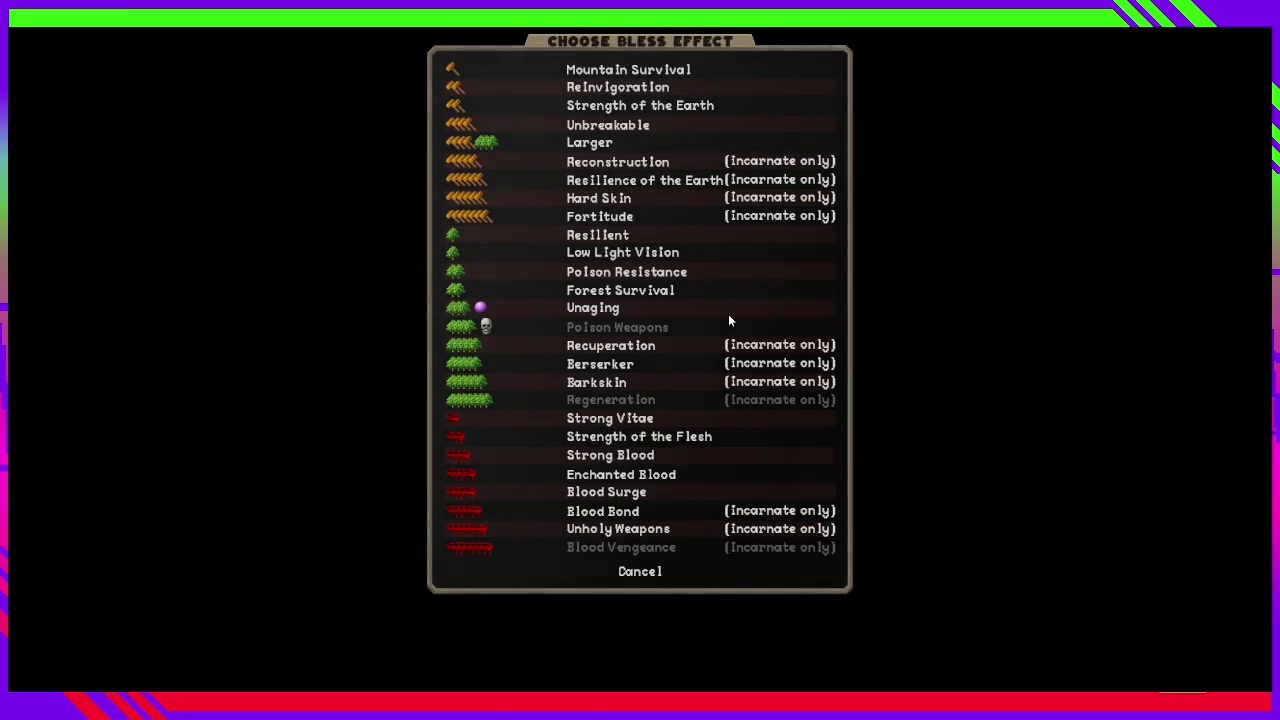
left_click(926, 302)
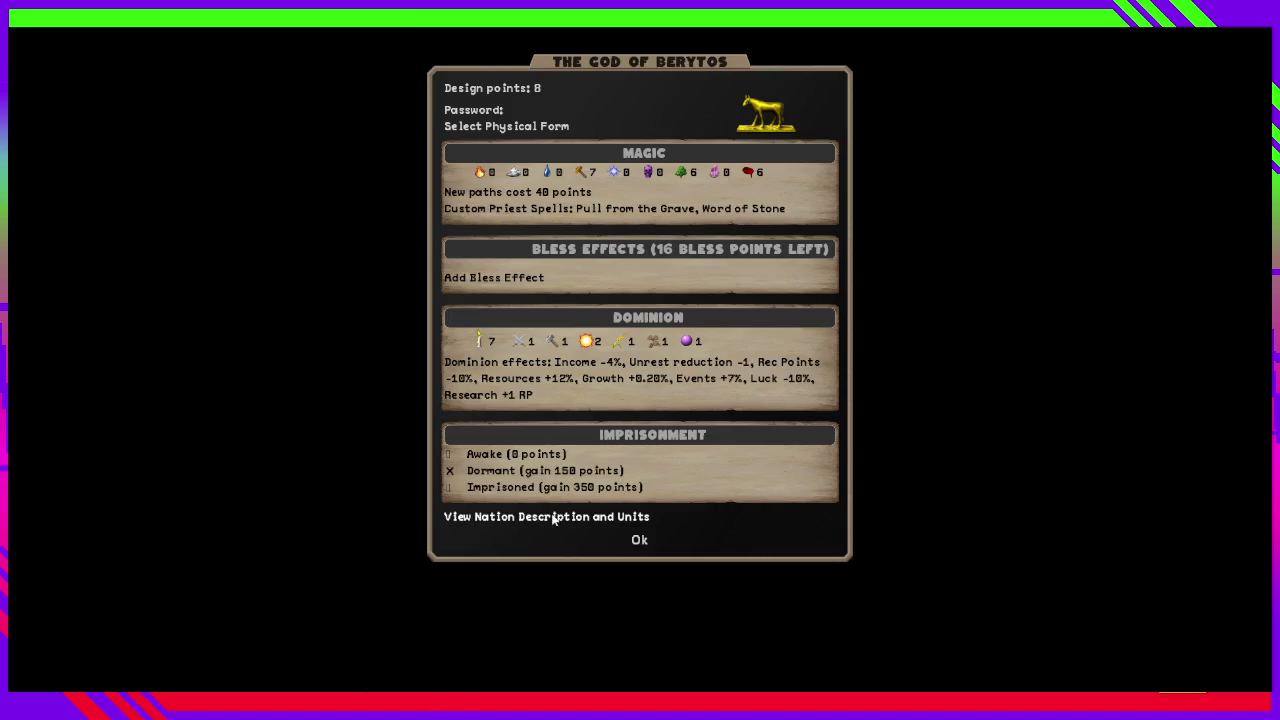
left_click(765, 113)
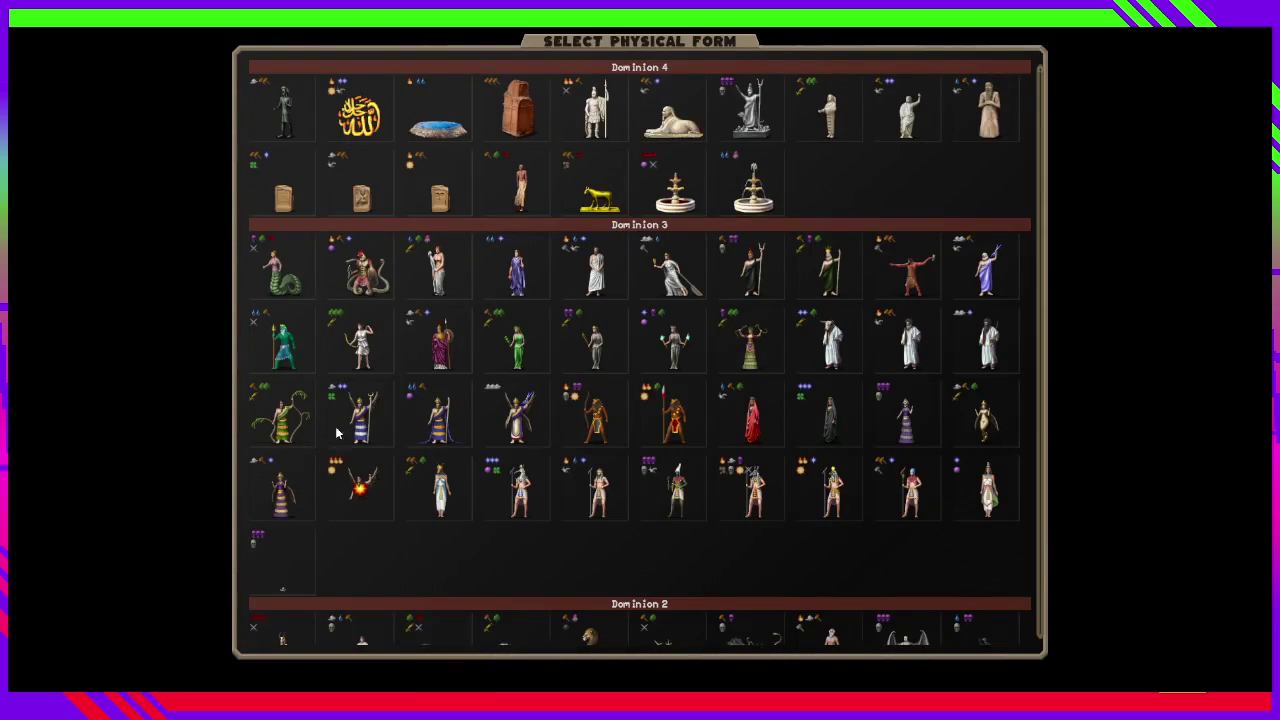
scroll(277, 545, "down", 3)
right_click(277, 545)
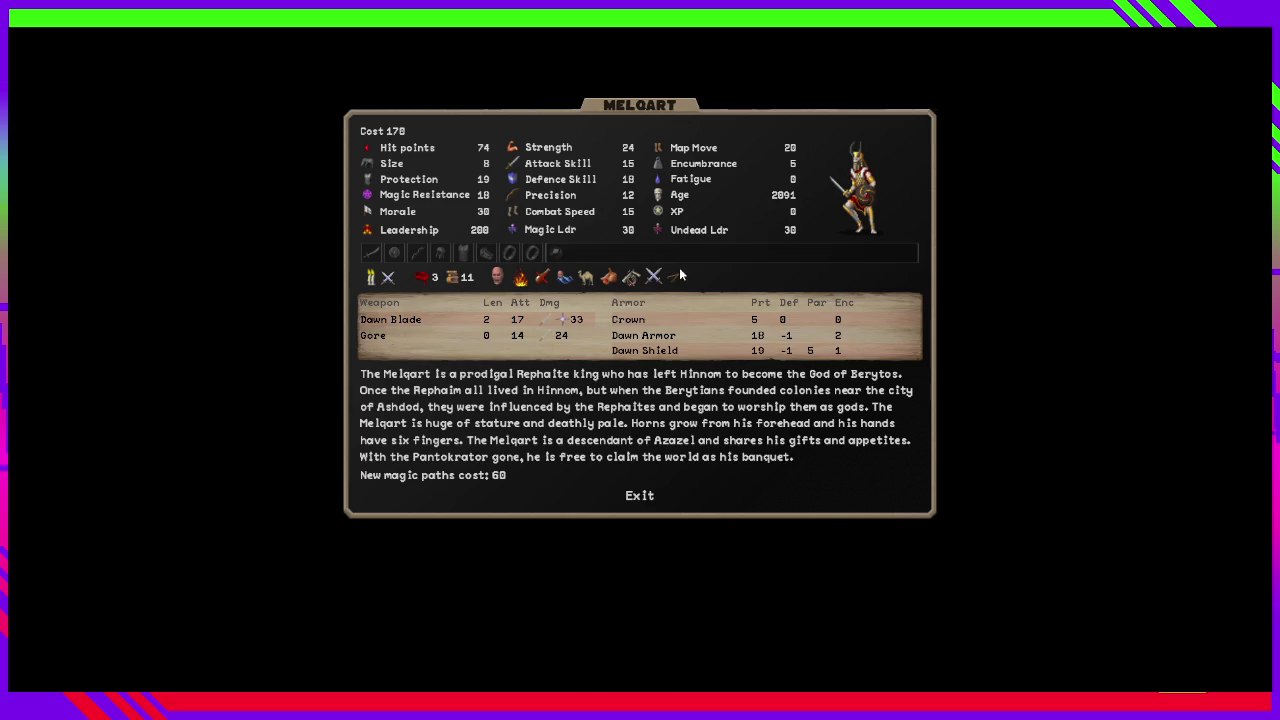
left_click(221, 304)
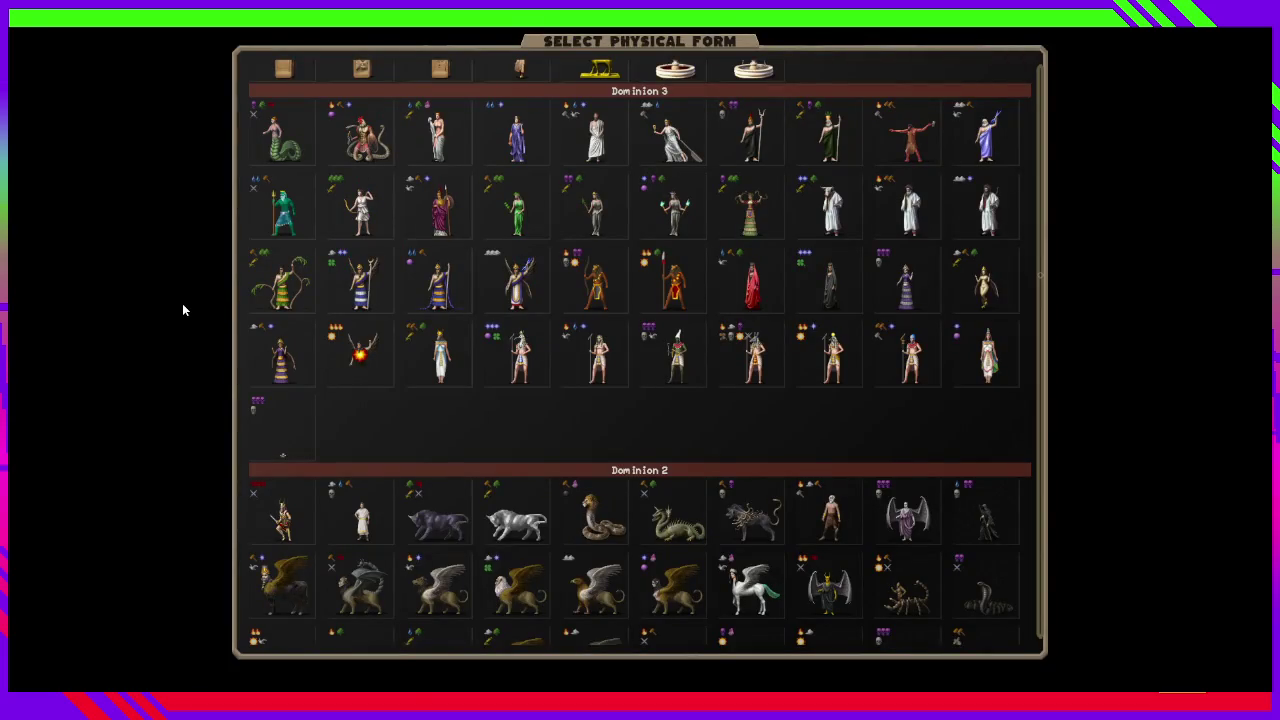
left_click(181, 311)
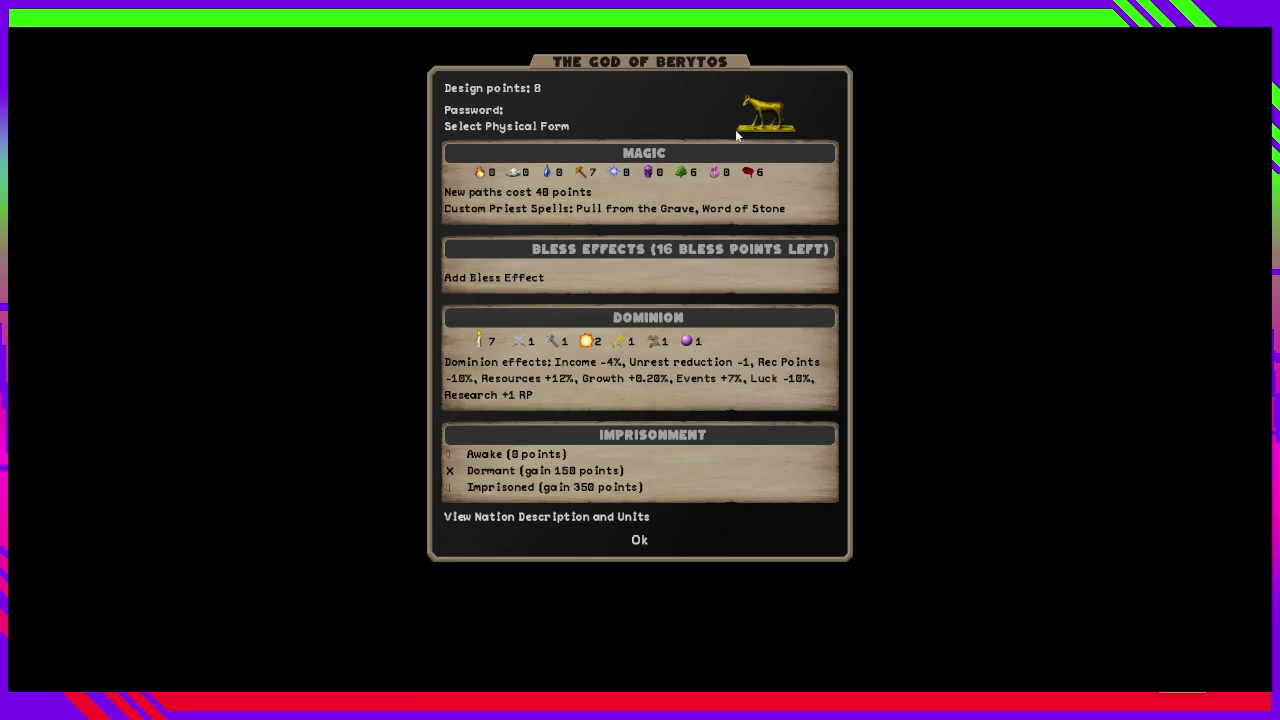
Raise Nature to 7, set the Magic scale to 0 and the dominion candle to 4.
left_click(687, 179)
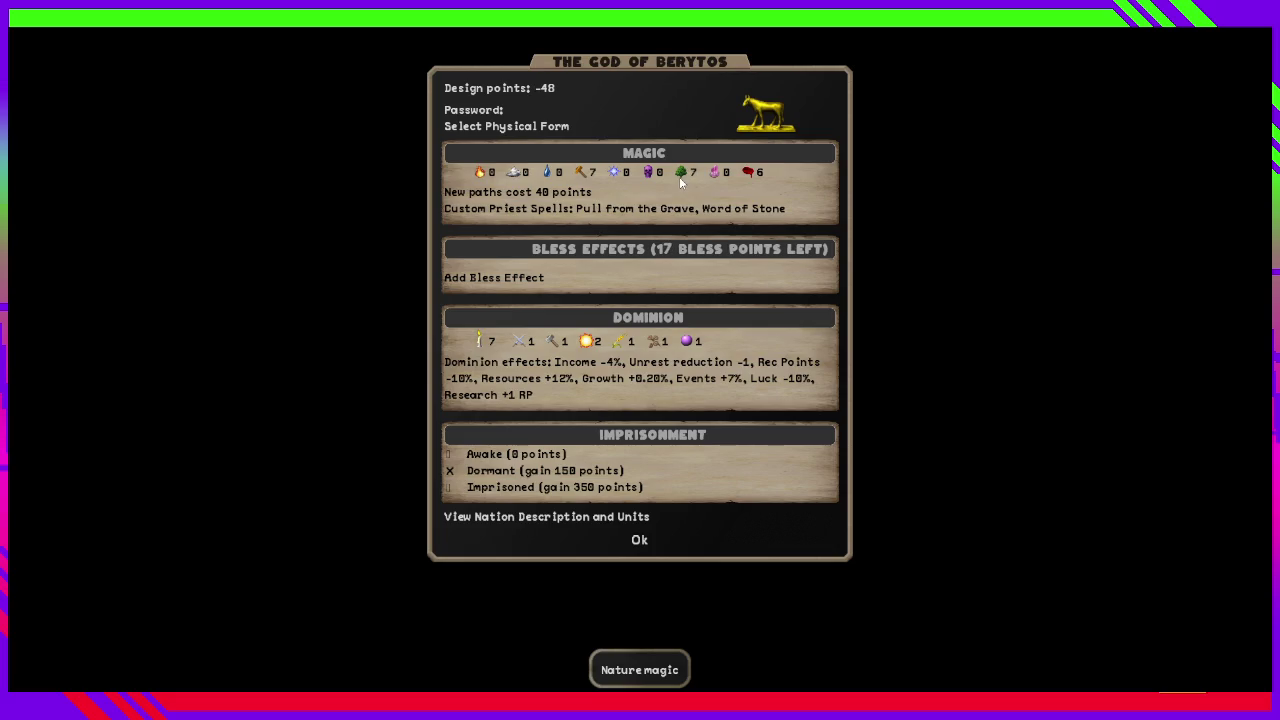
right_click(686, 343)
right_click(480, 349)
right_click(480, 349)
right_click(480, 349)
left_click(480, 349)
left_click(480, 349)
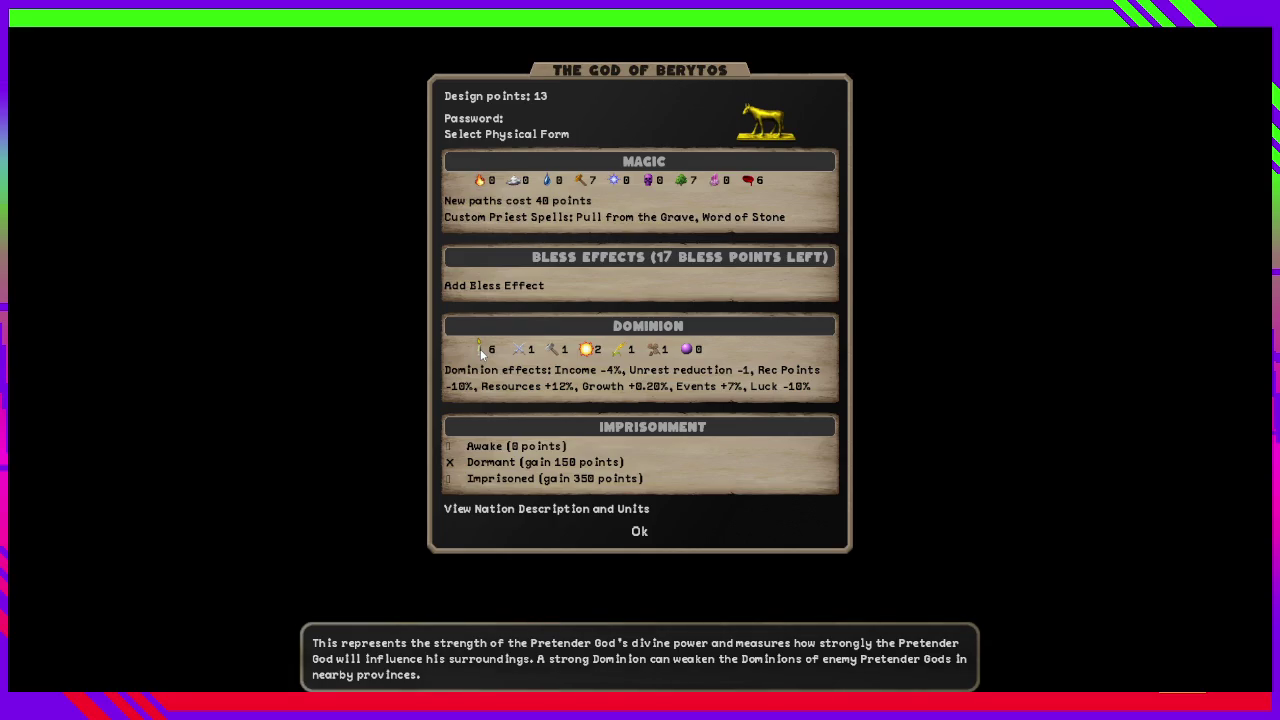
right_click(480, 348)
right_click(480, 348)
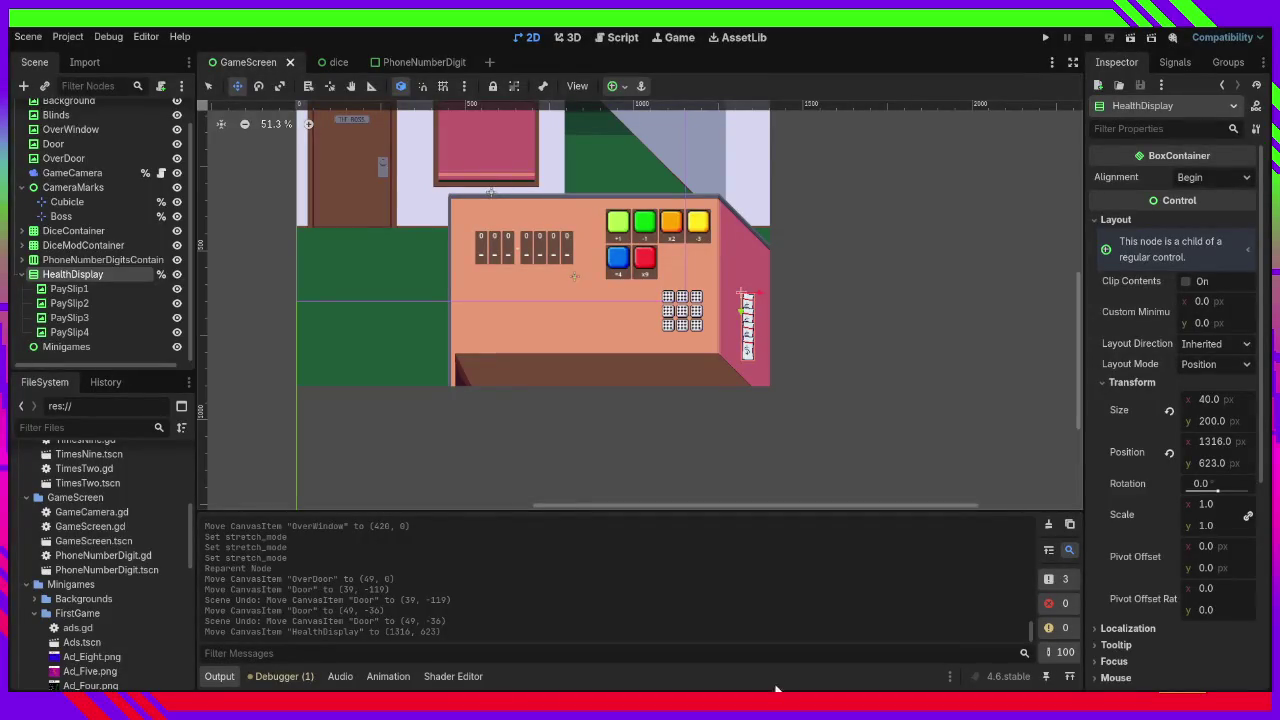
Run the project so the LuckyJamEntry debug window launches.
scroll(590, 290, "up", 1)
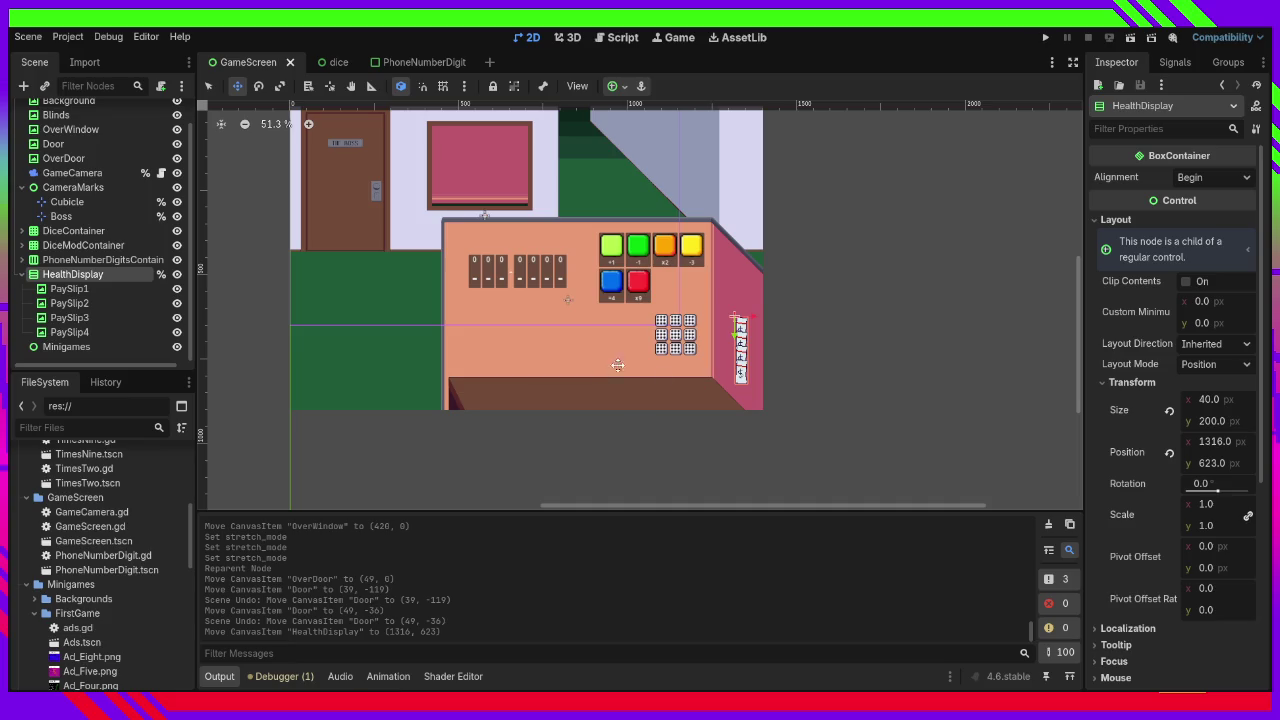
left_click(1046, 37)
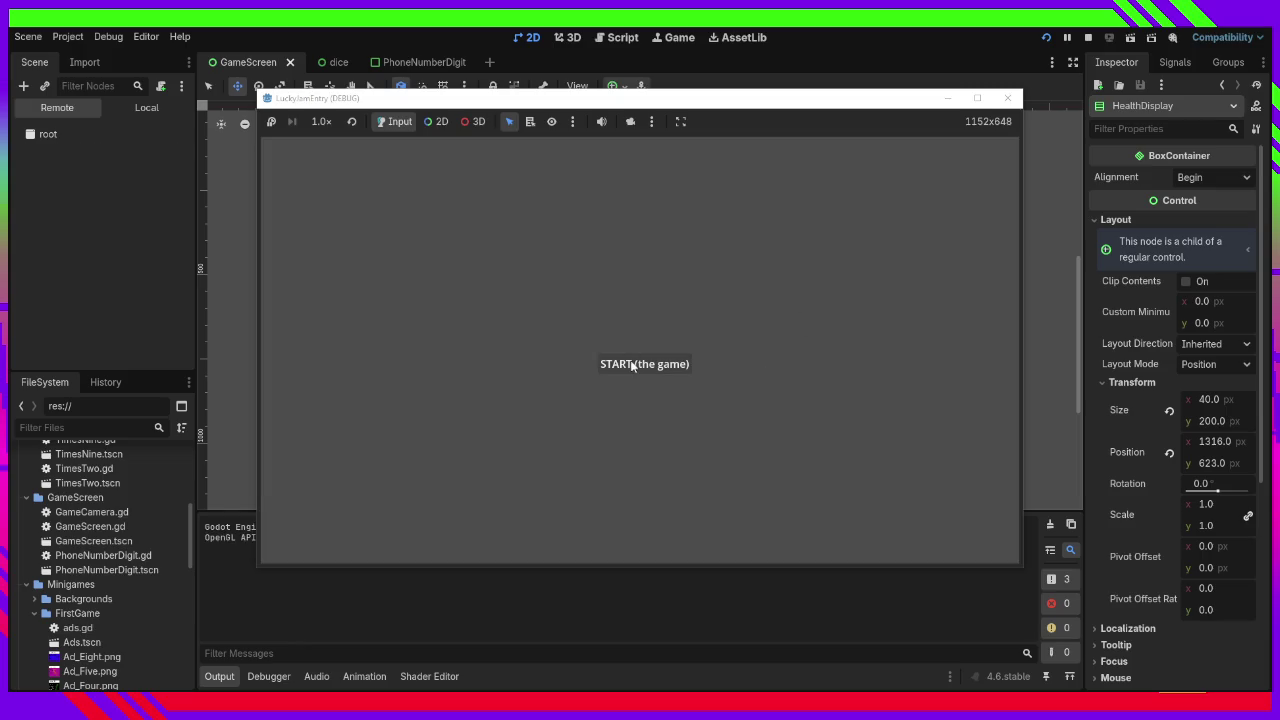
Start the game, roll the dice grid once, then stop the debug run.
left_click(630, 366)
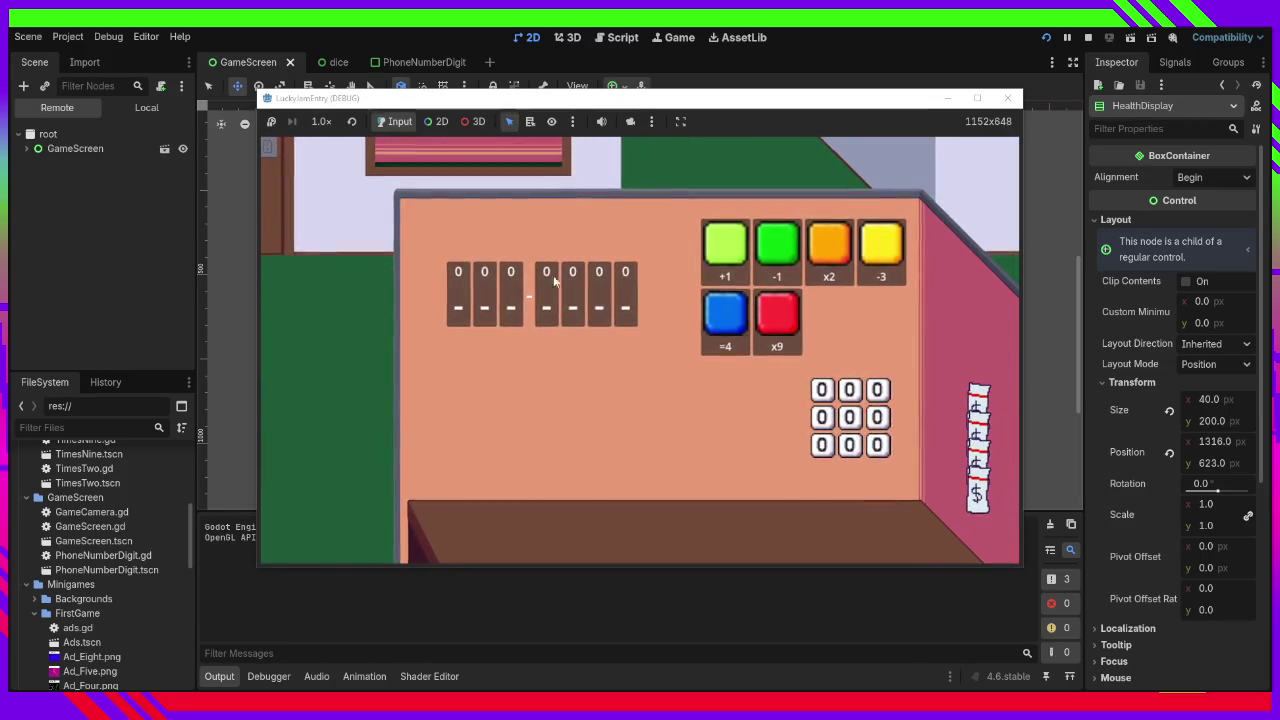
left_click(828, 398)
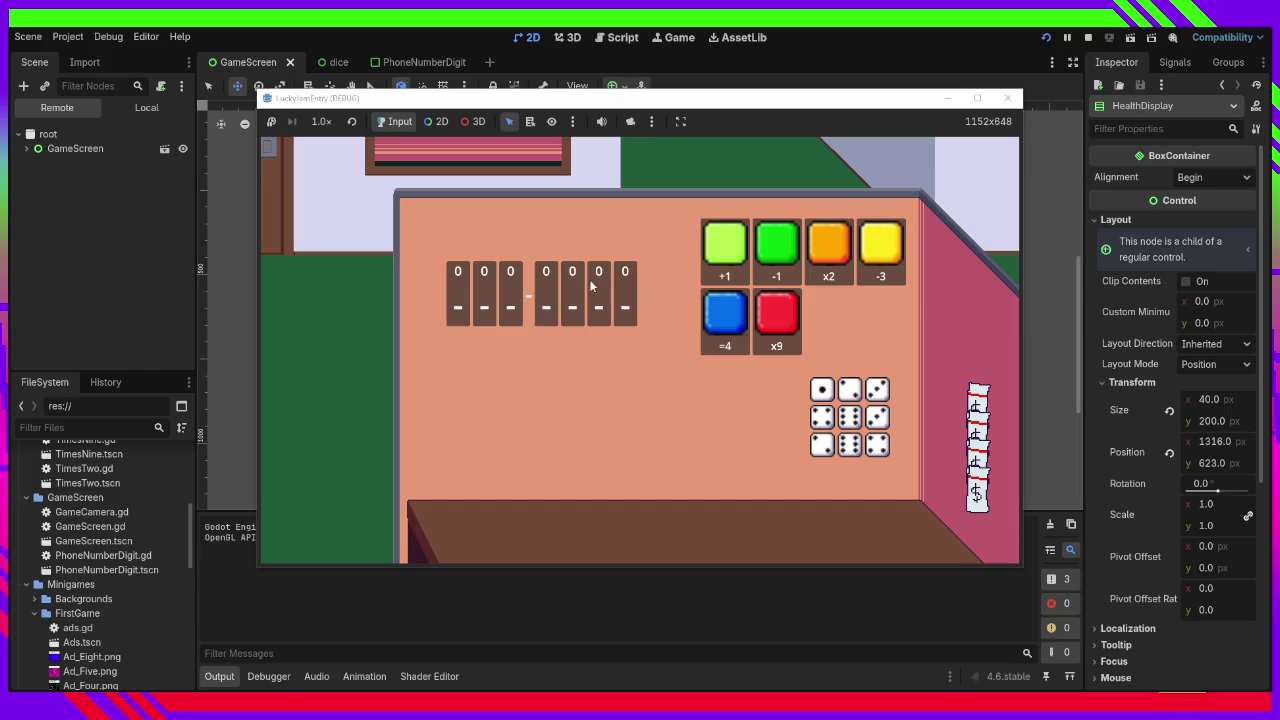
left_click(1007, 97)
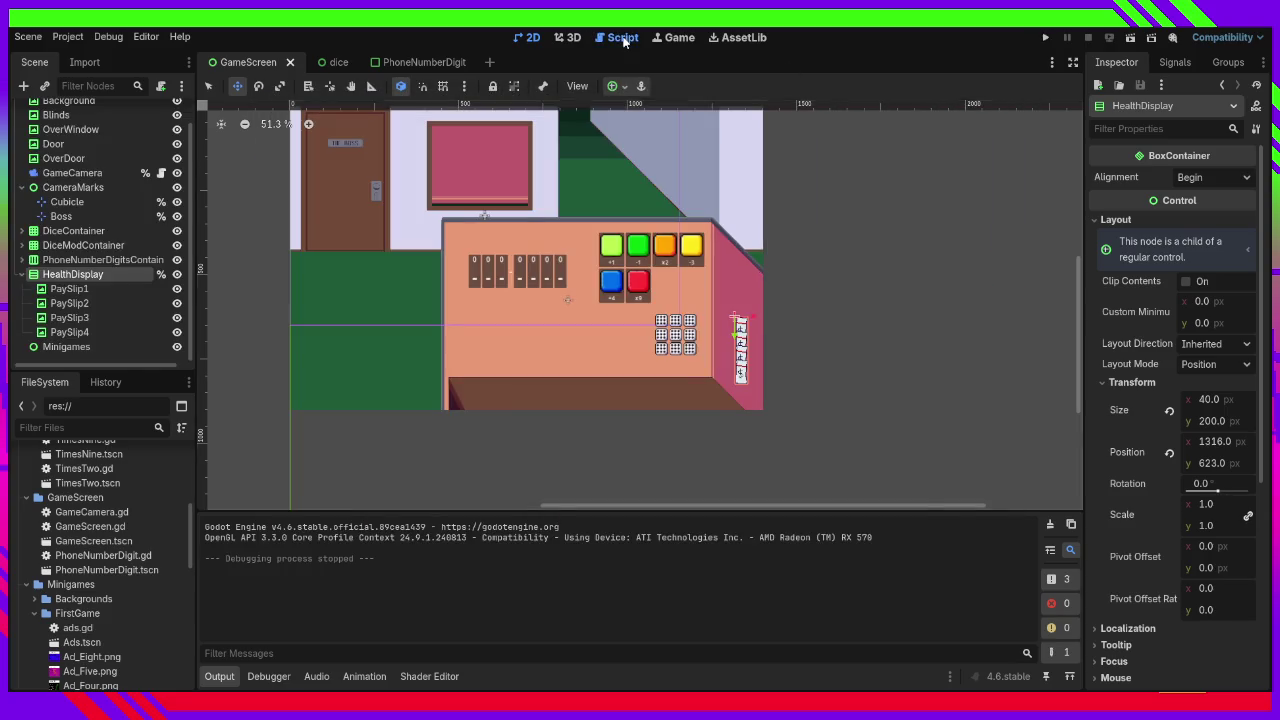
Inspect the generate_new_target call and _input body in GameScreen.gd, then rerun the game.
left_click(617, 37)
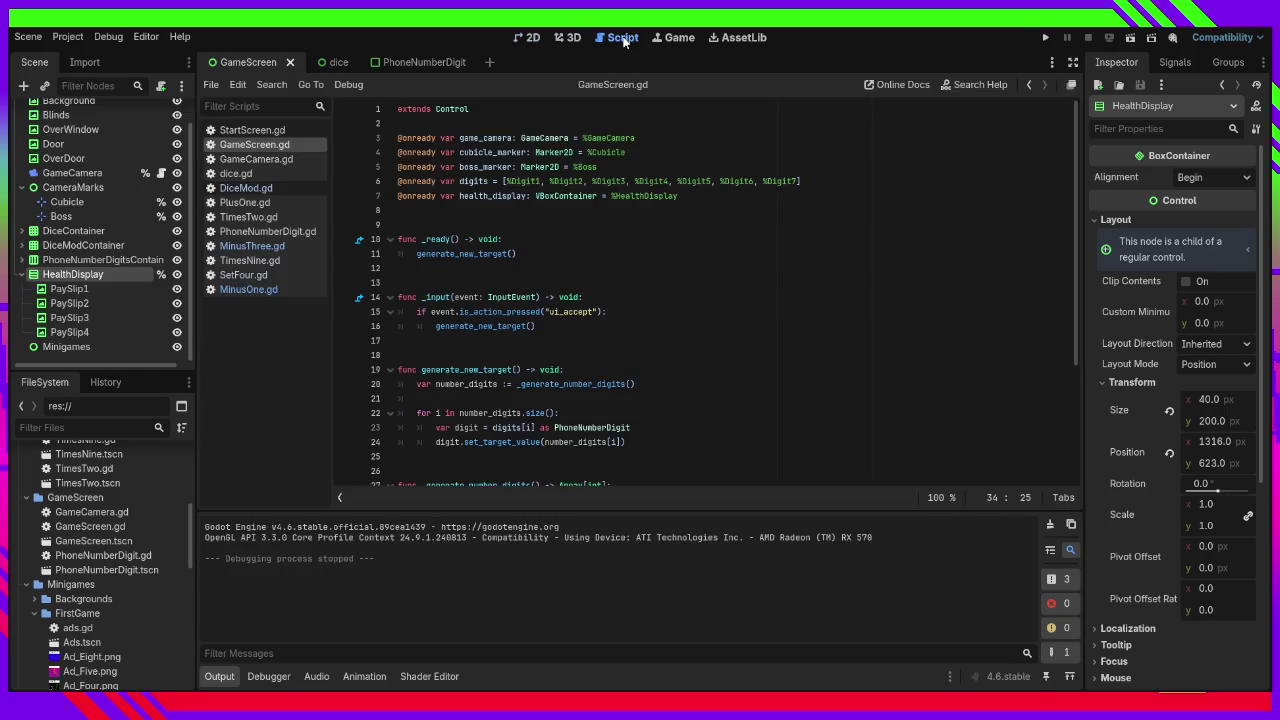
double_click(461, 254)
left_click(446, 239)
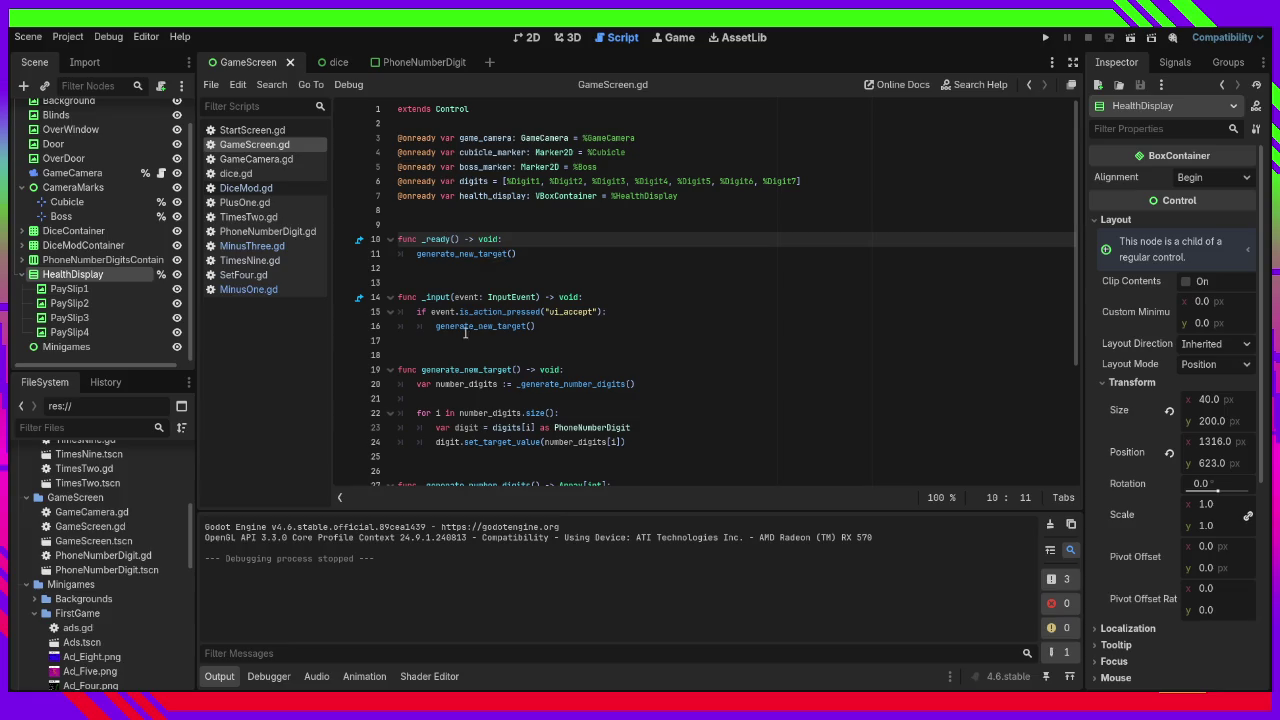
mouse_move(476, 330)
left_click_drag(481, 297, 480, 326)
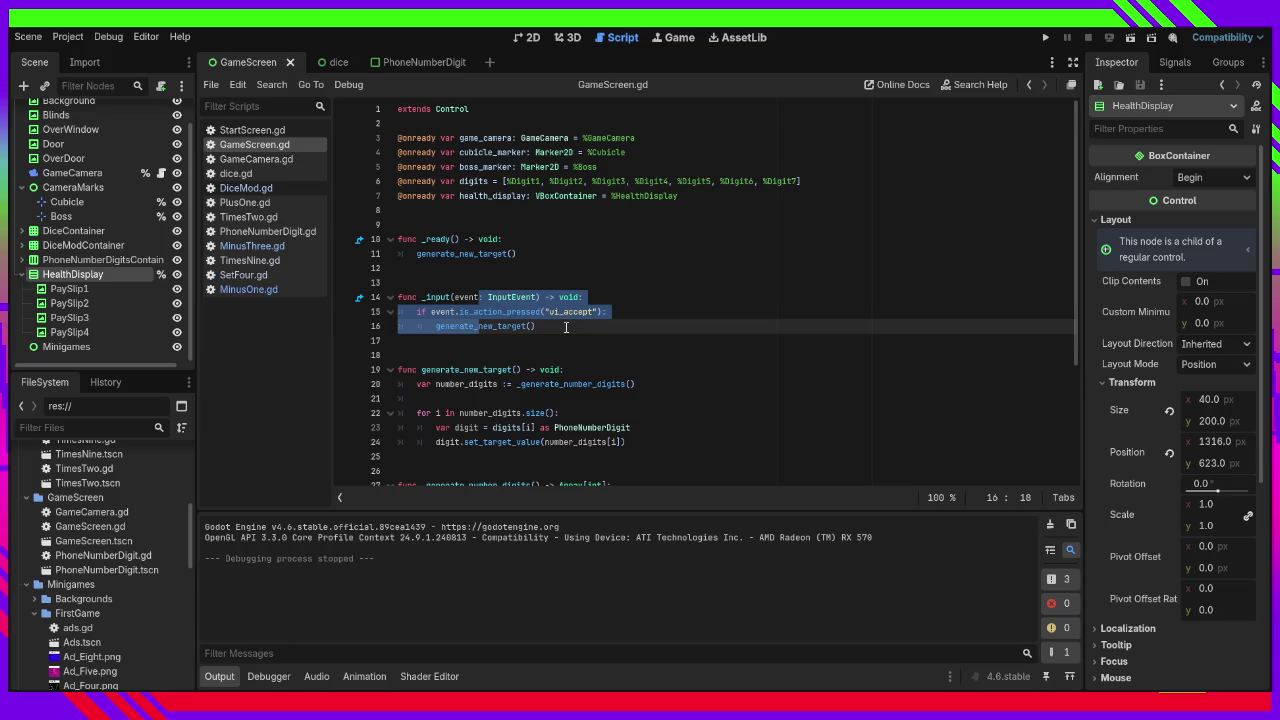
left_click(566, 327)
scroll(564, 328, "down", 4)
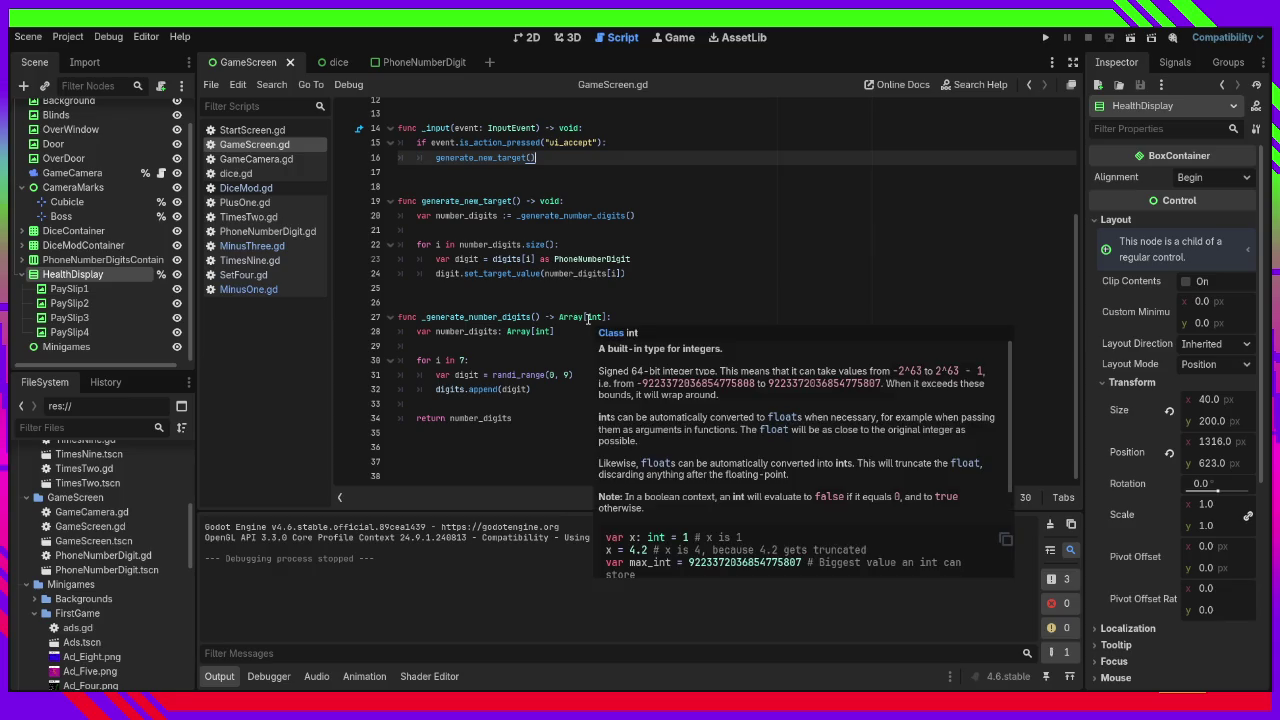
left_click(1045, 37)
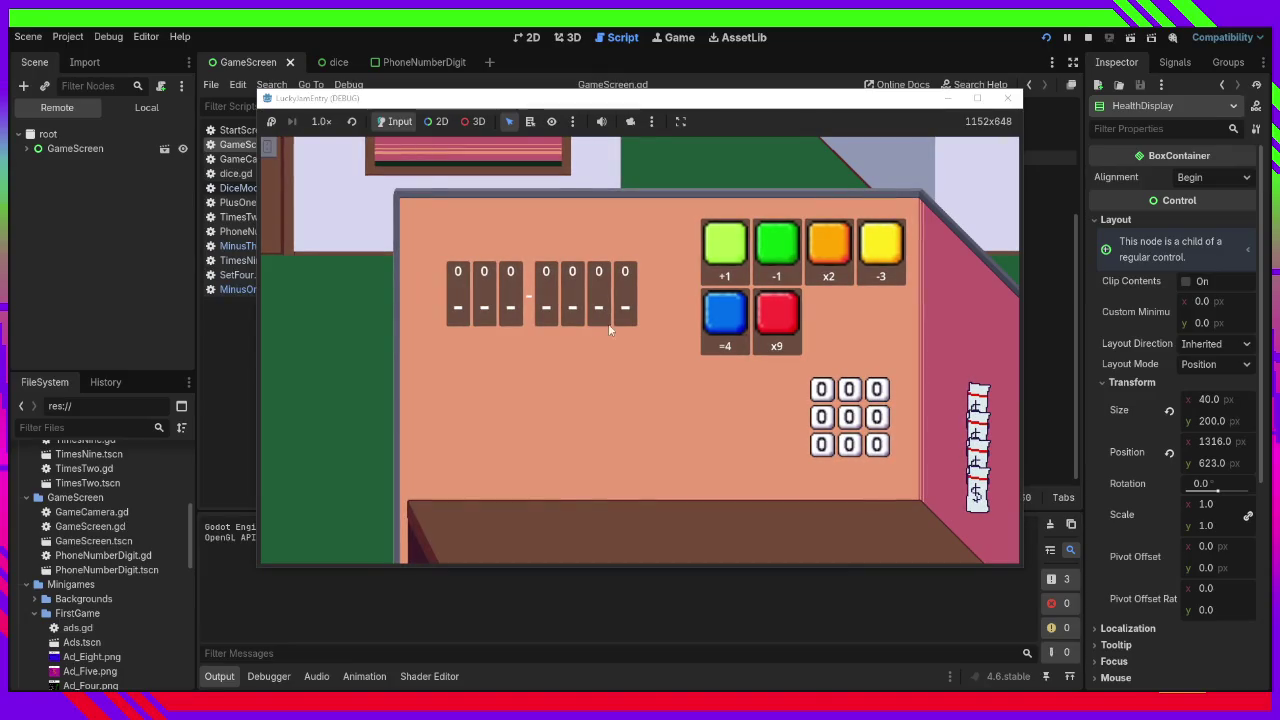
Stop the dice game's debug run.
left_click(1009, 103)
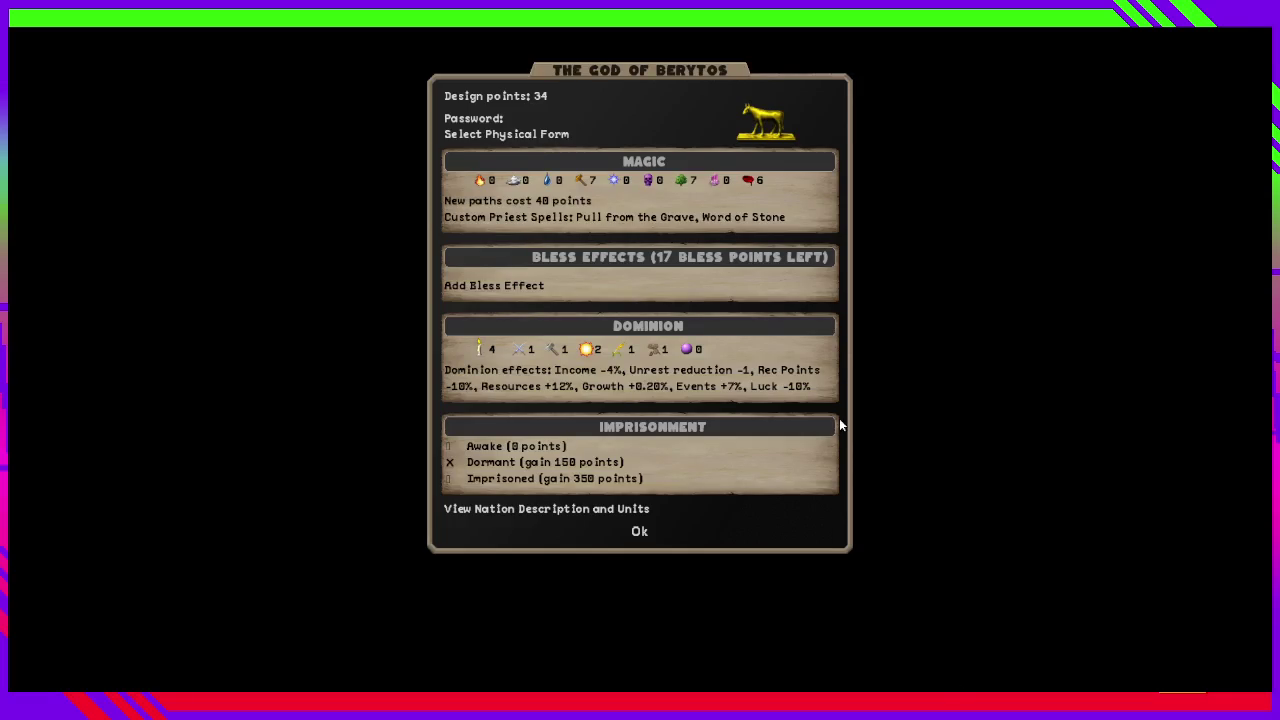
Keep the horse form and add Regeneration as a bless effect.
left_click(775, 118)
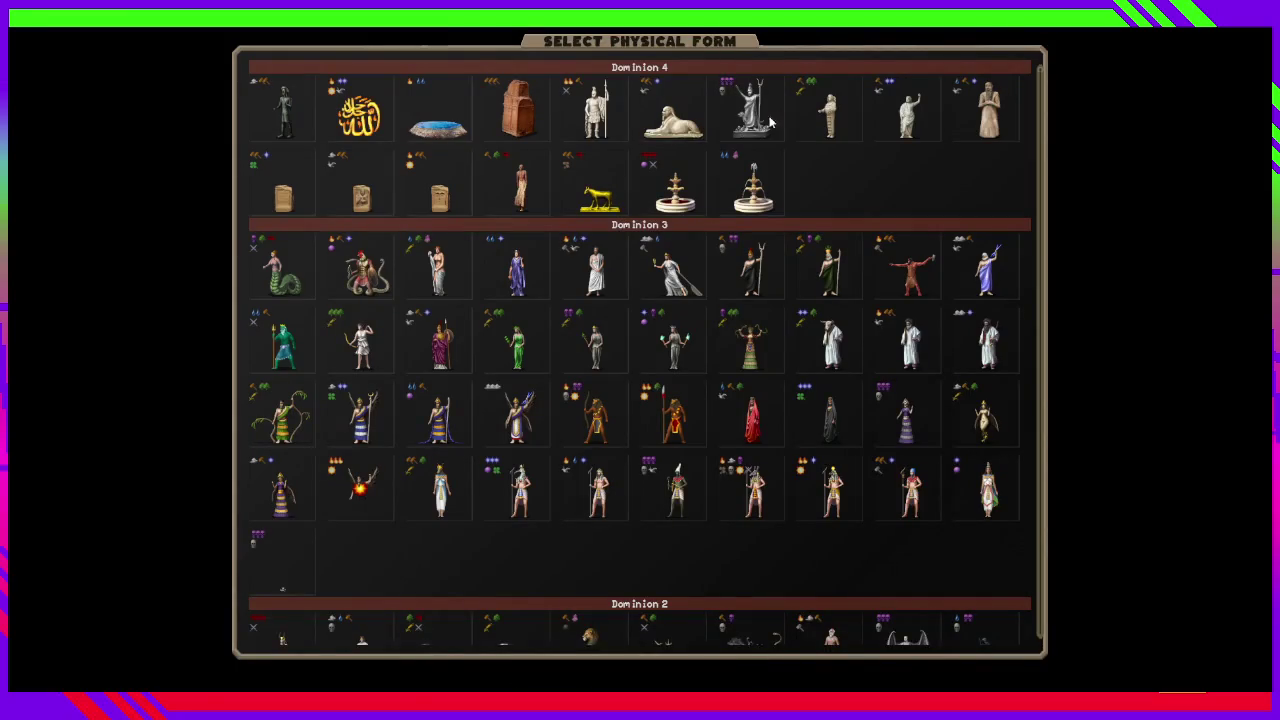
left_click(143, 300)
mouse_move(624, 268)
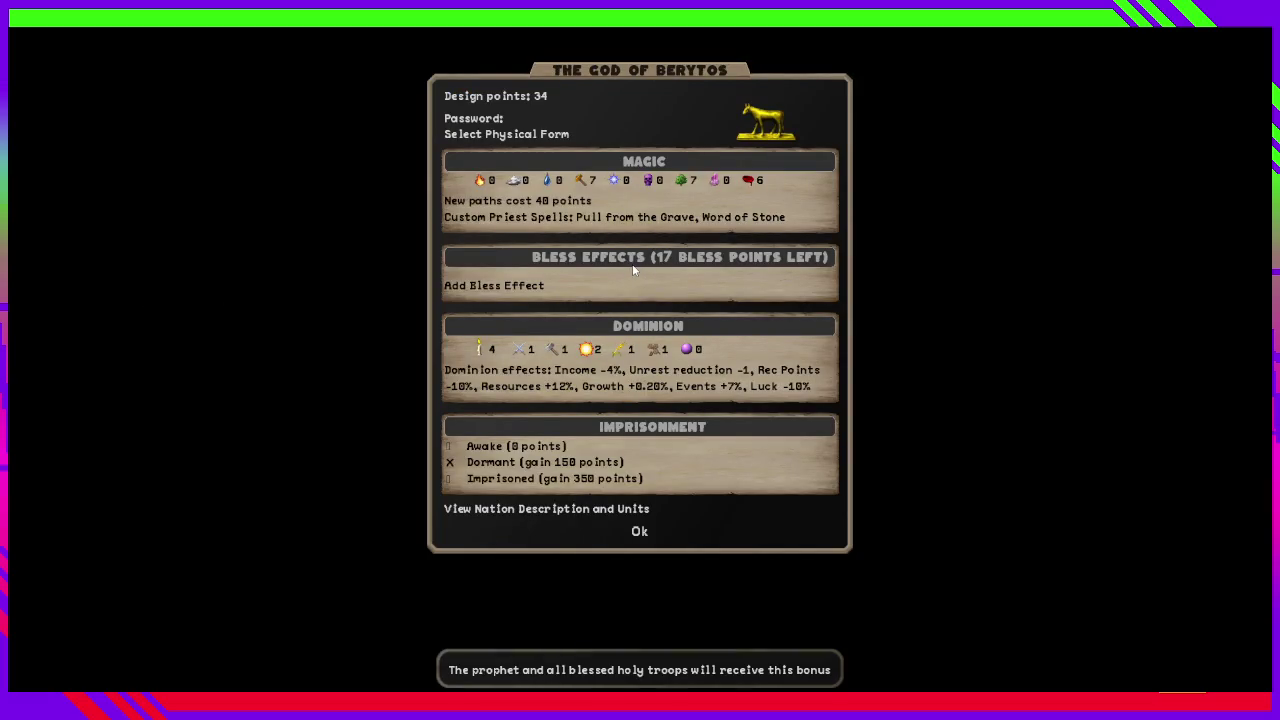
left_click(510, 285)
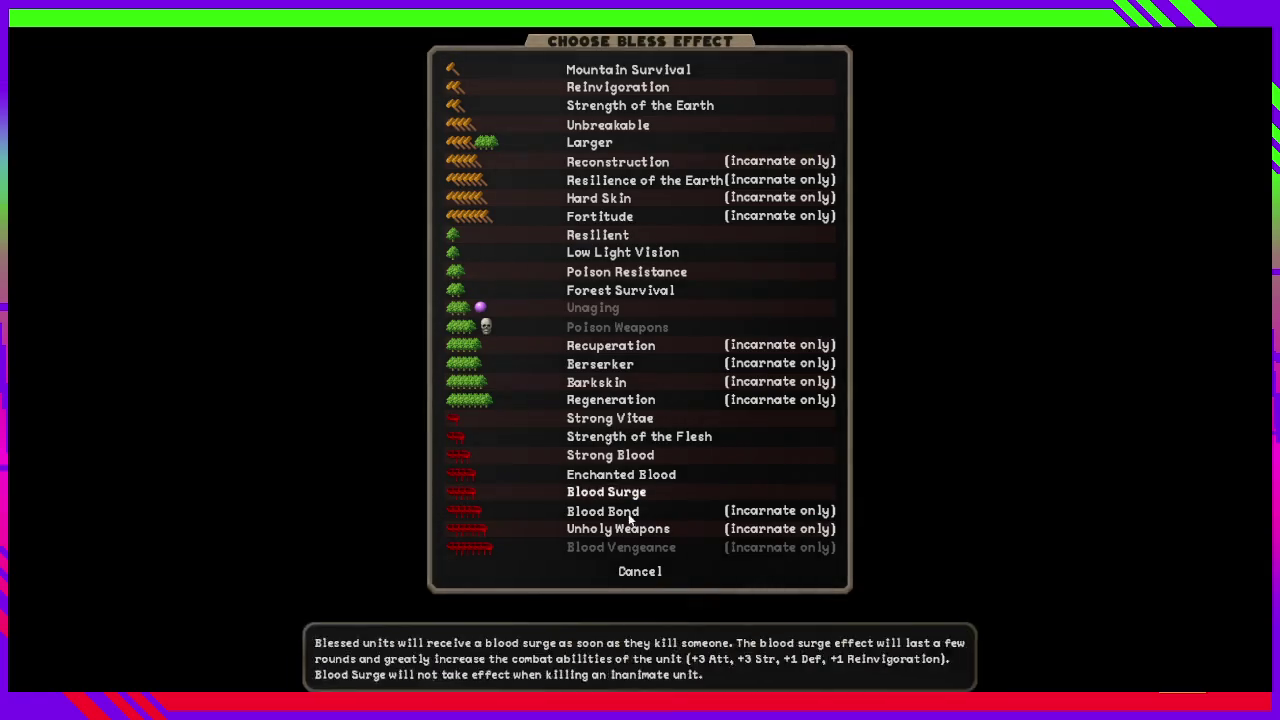
left_click(592, 398)
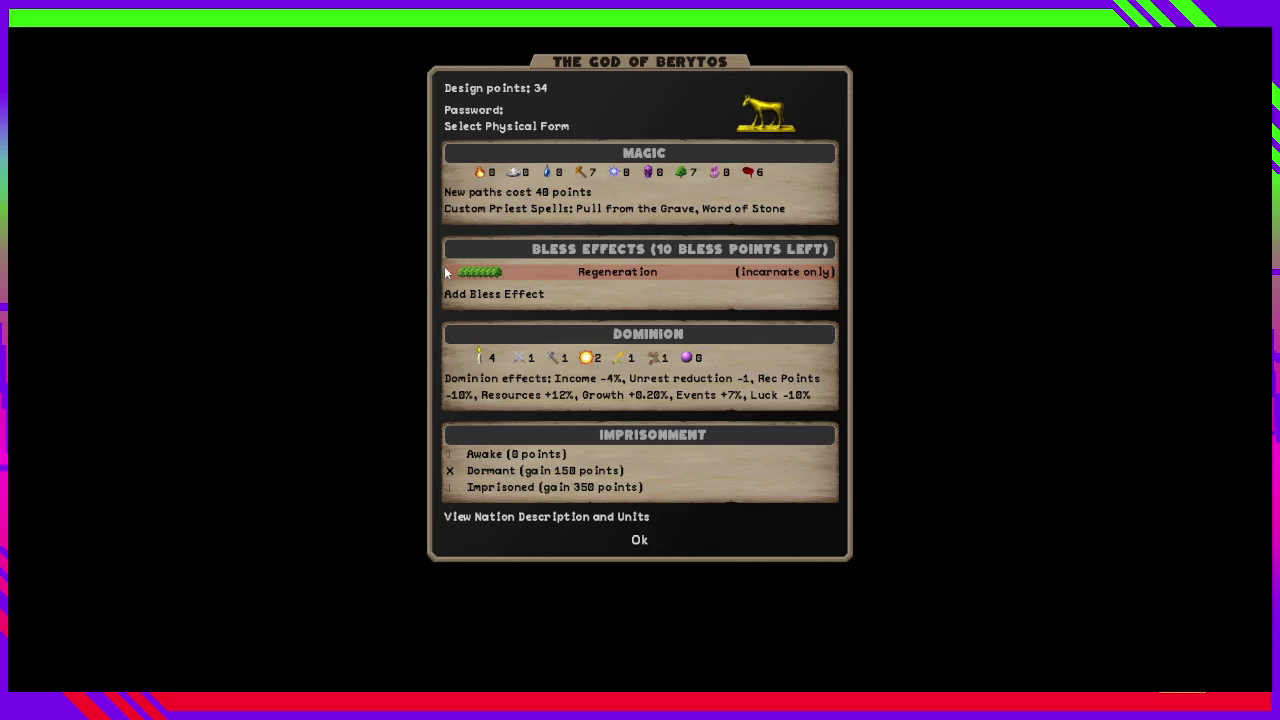
Add the Larger bless, skipping Berserker and leaving the Growth scale unchanged.
left_click(510, 298)
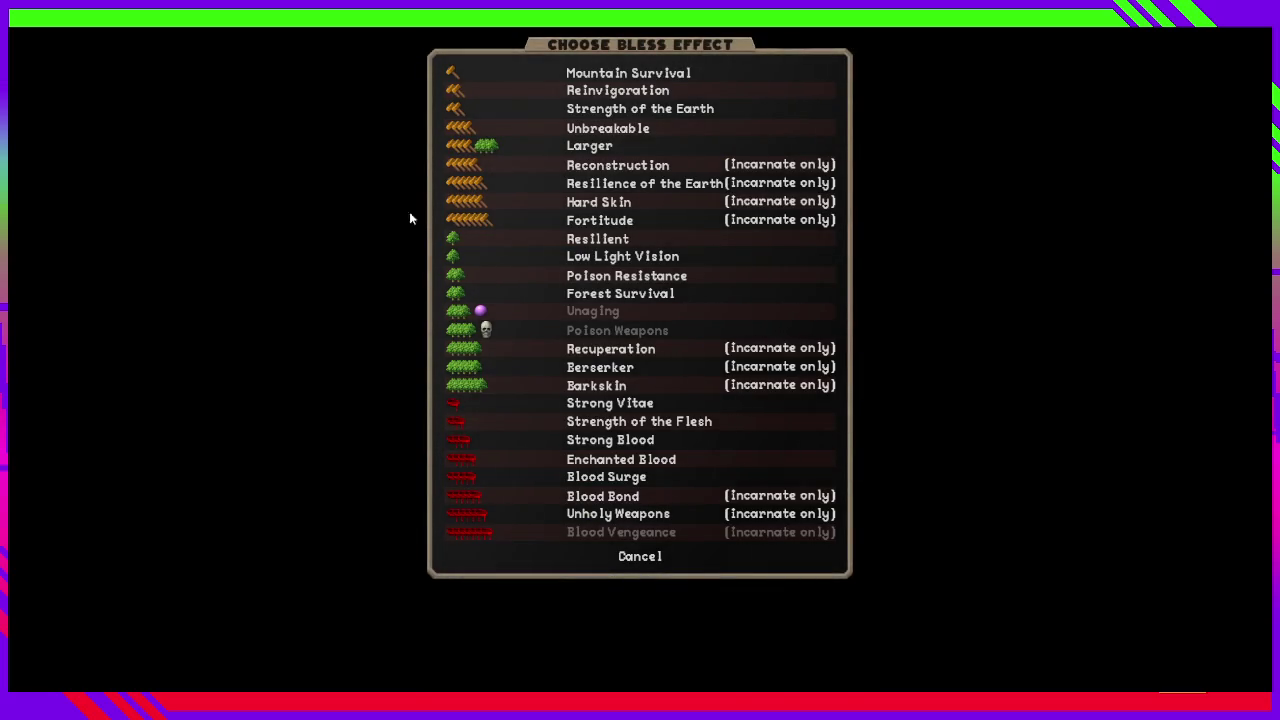
key("Escape")
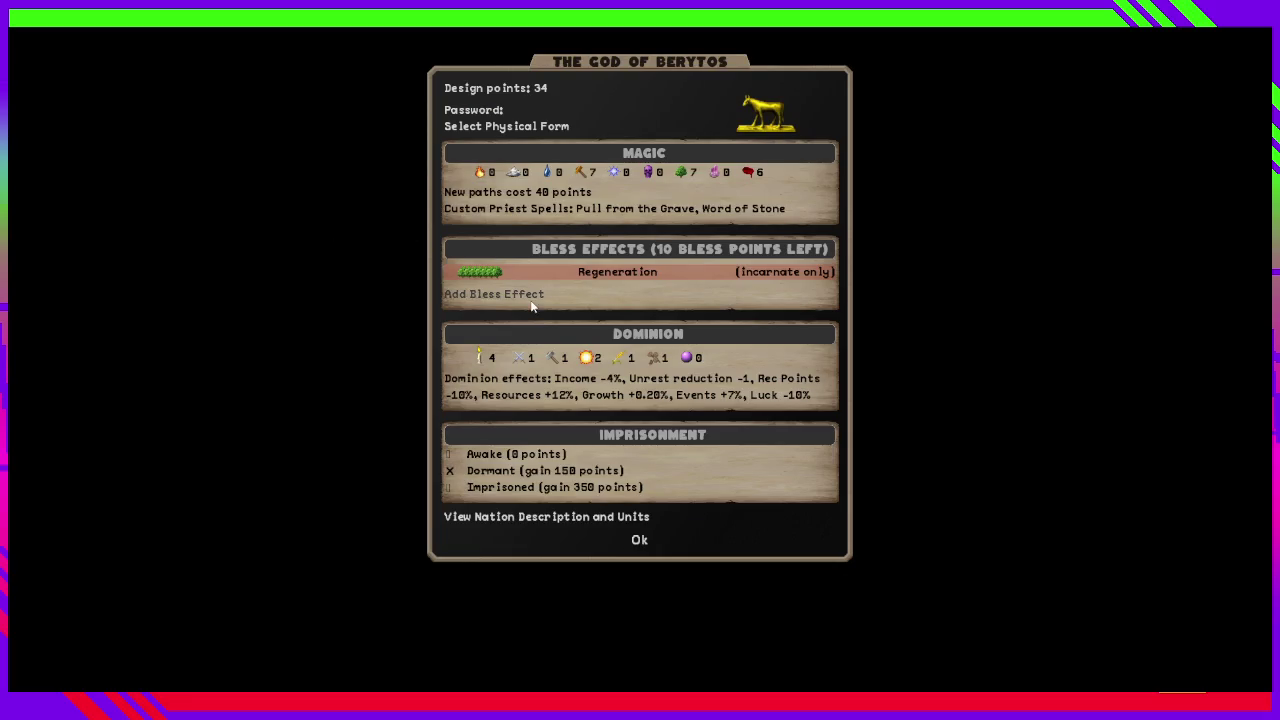
left_click(494, 294)
left_click(590, 147)
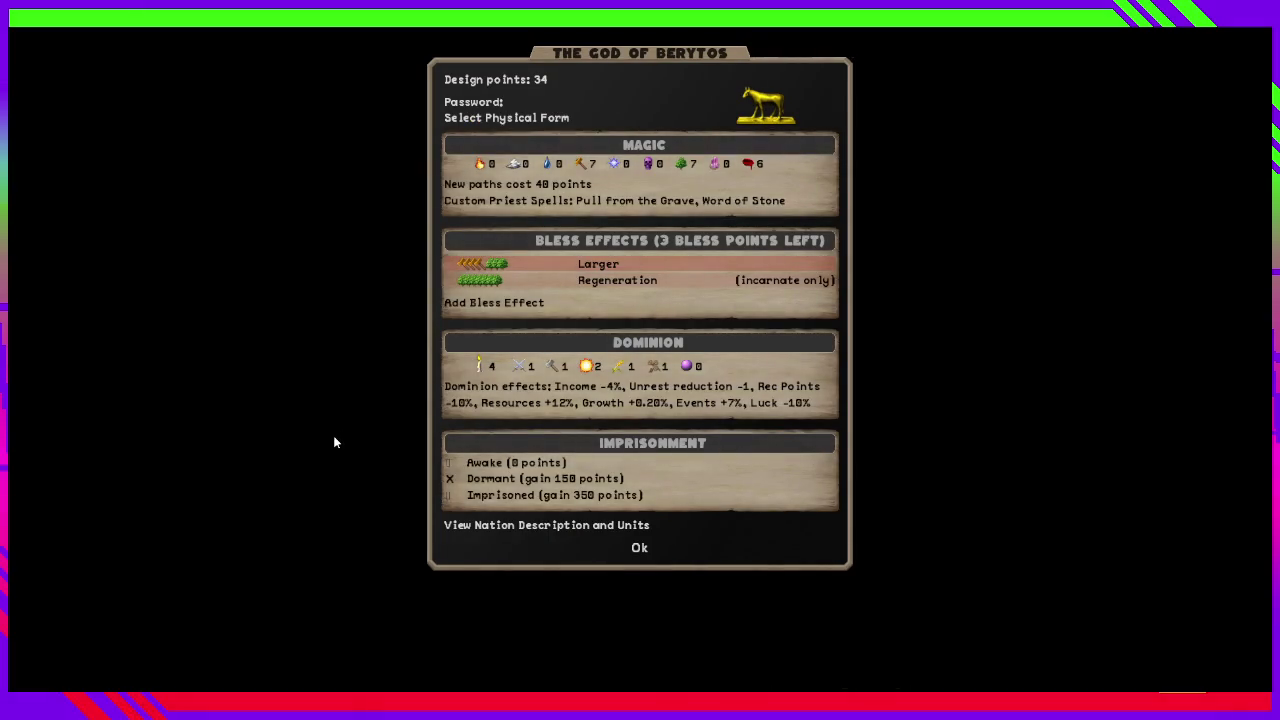
left_click(502, 302)
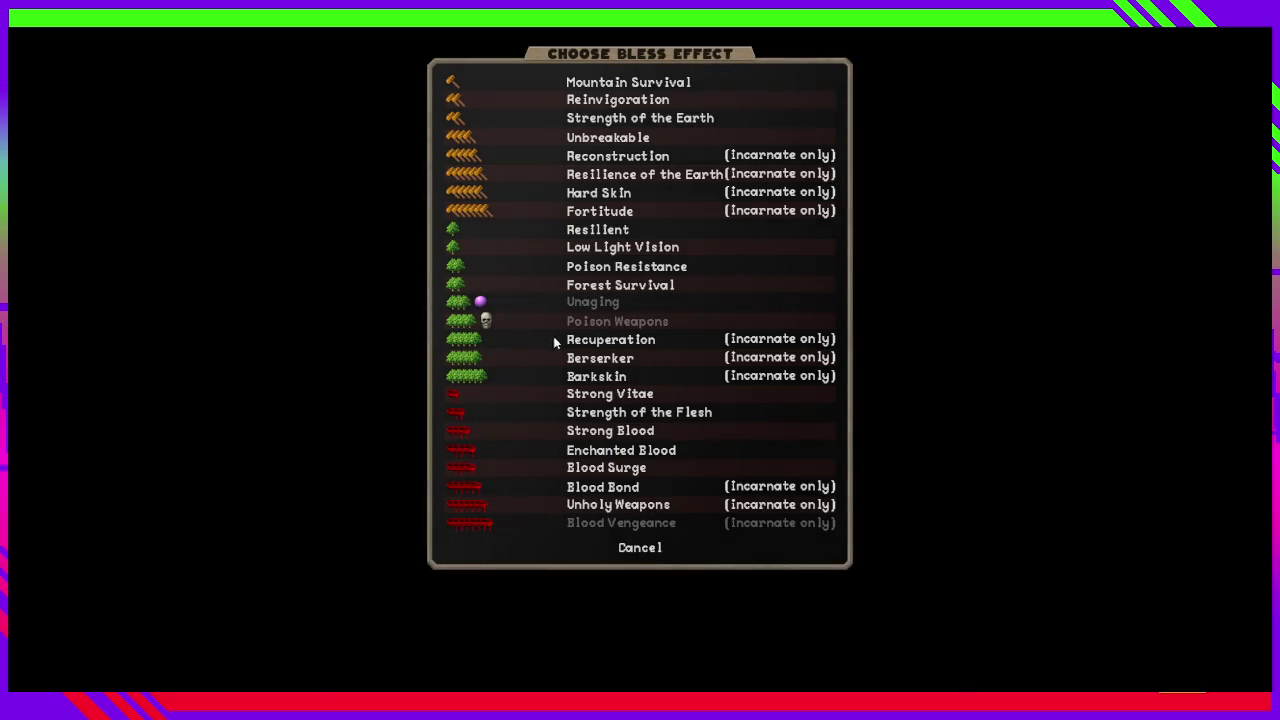
mouse_move(600, 385)
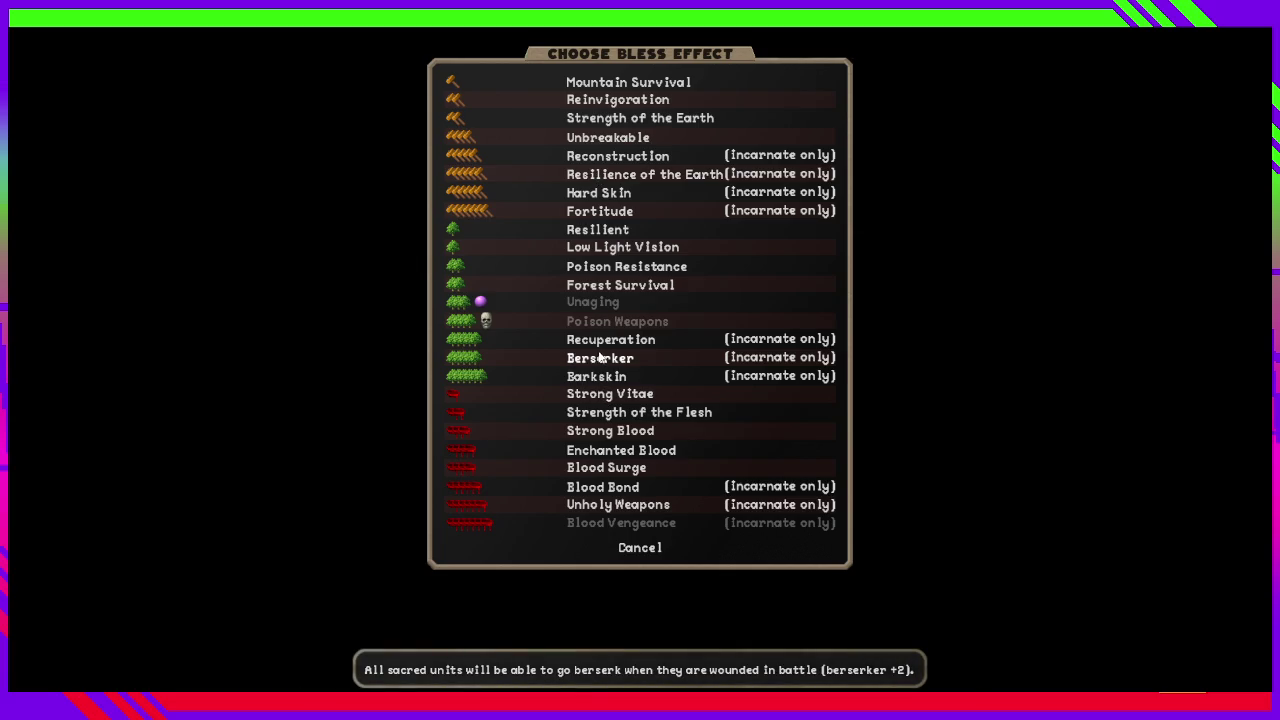
key("Escape")
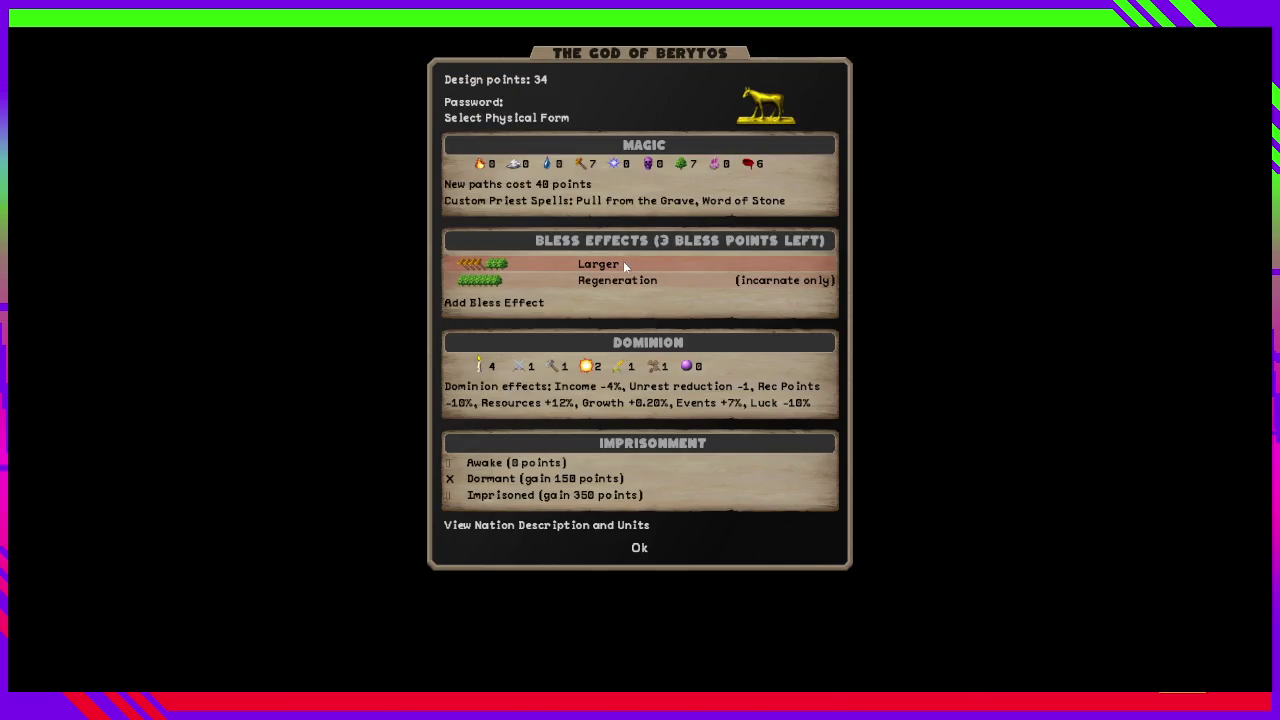
left_click(614, 373)
right_click(614, 373)
Add Poison Resistance and Resilient as bless effects.
left_click(492, 304)
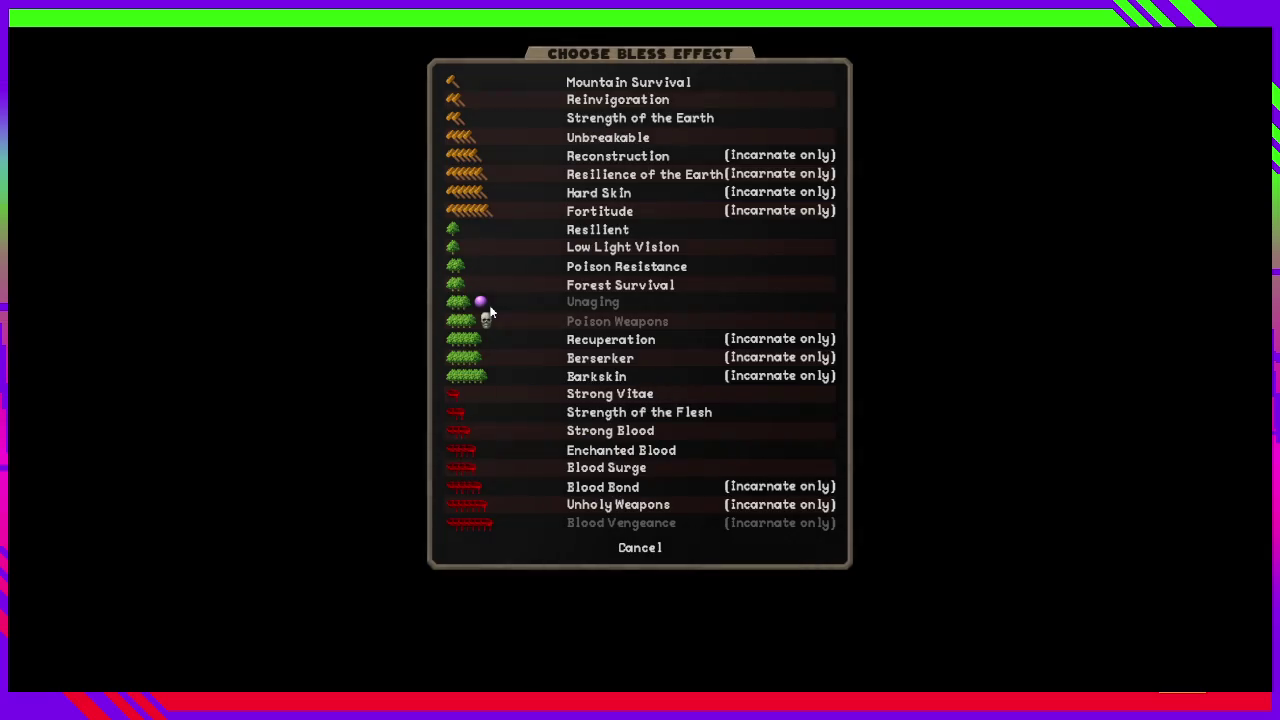
mouse_move(669, 271)
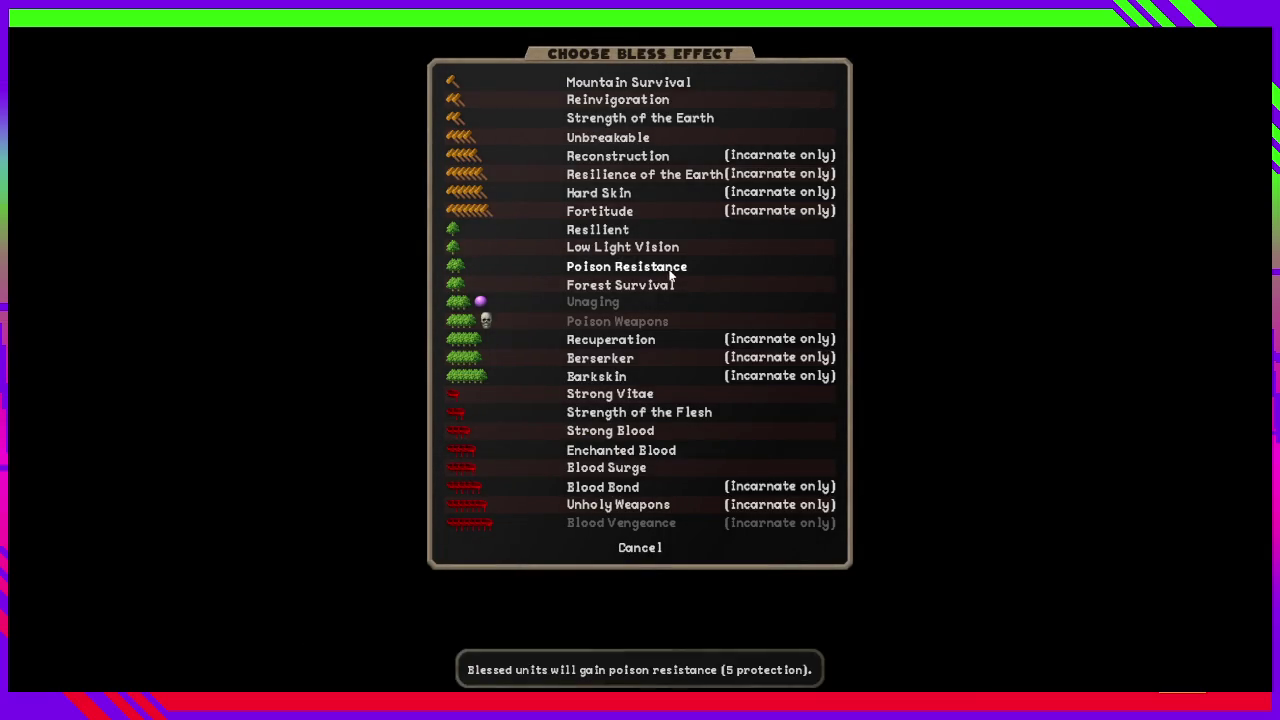
mouse_move(614, 414)
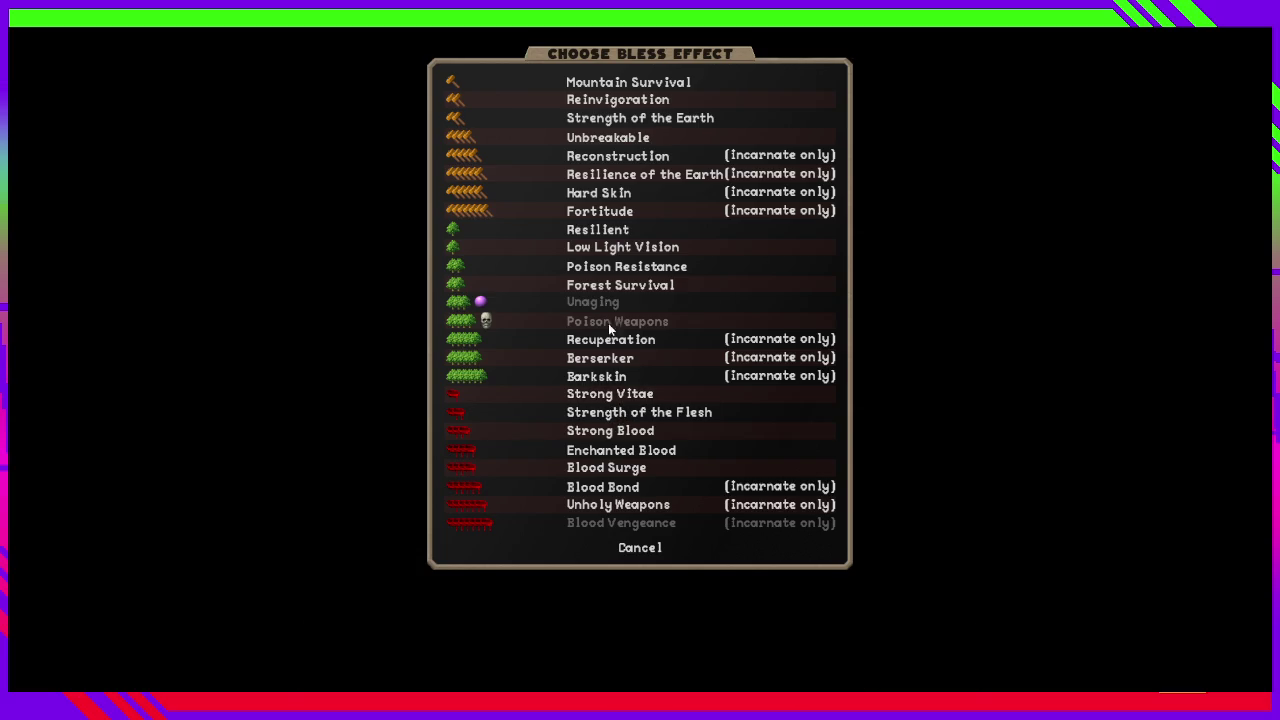
left_click(609, 267)
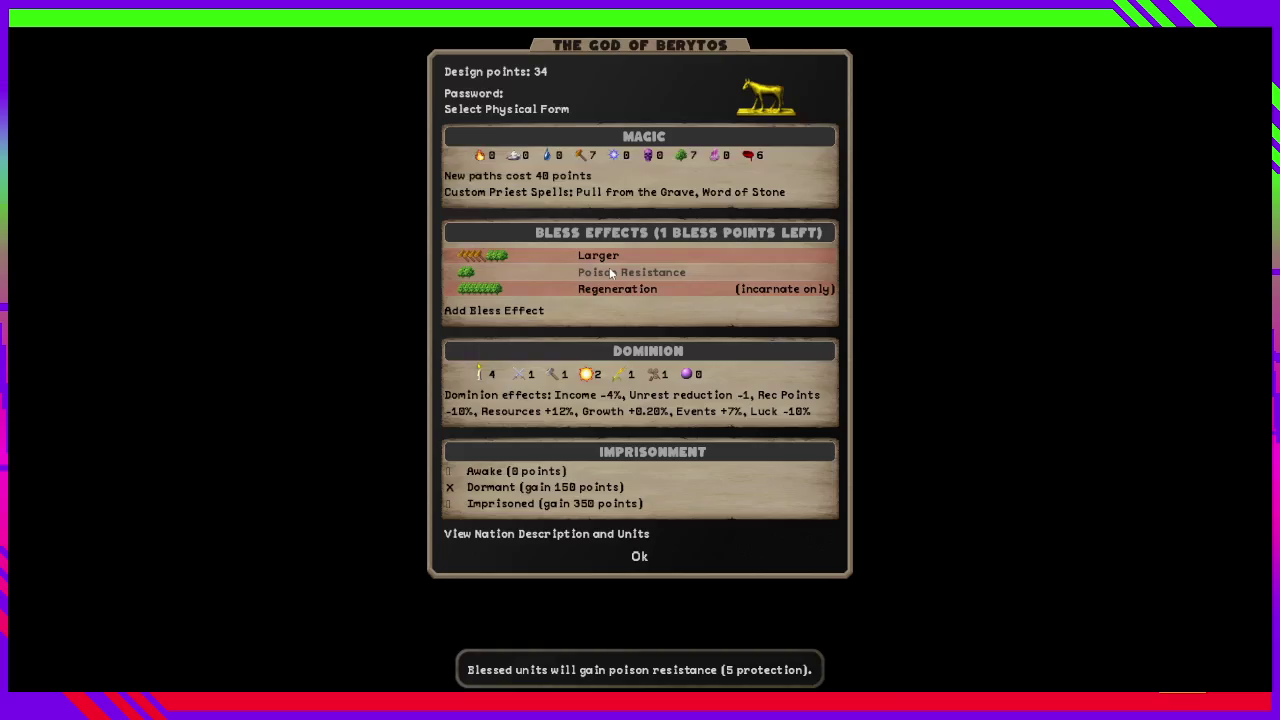
left_click(527, 311)
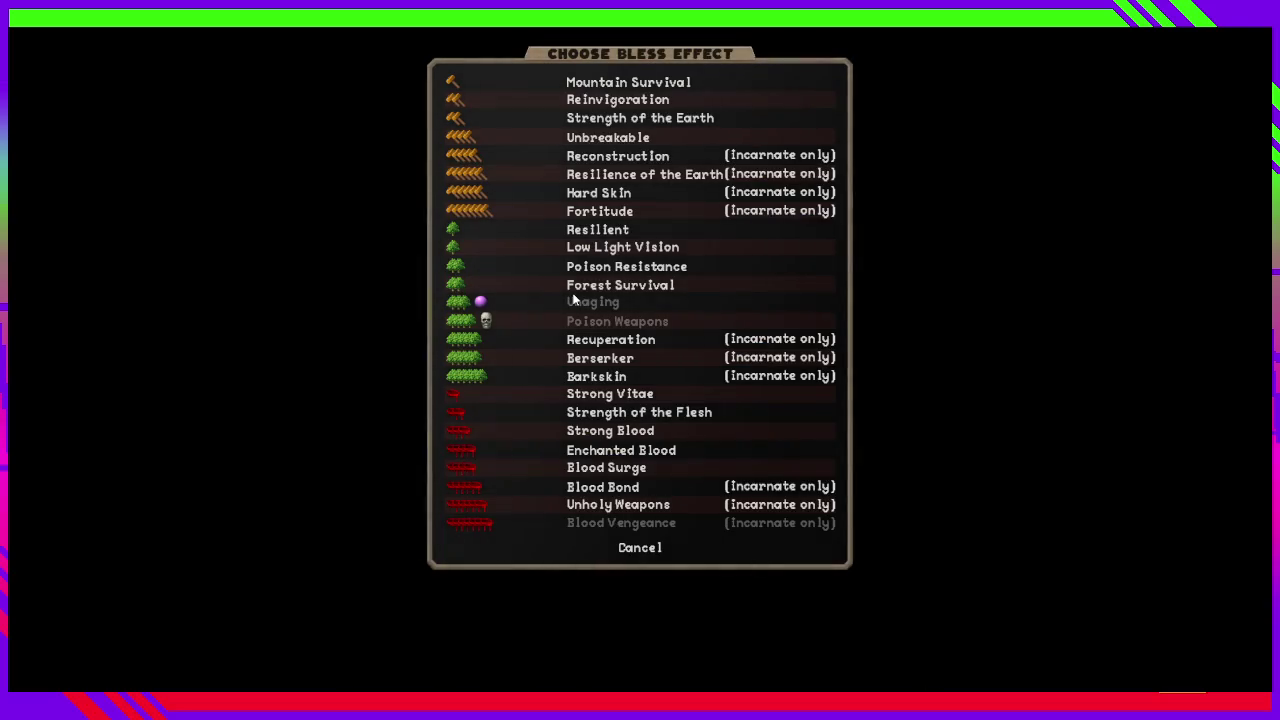
left_click(597, 231)
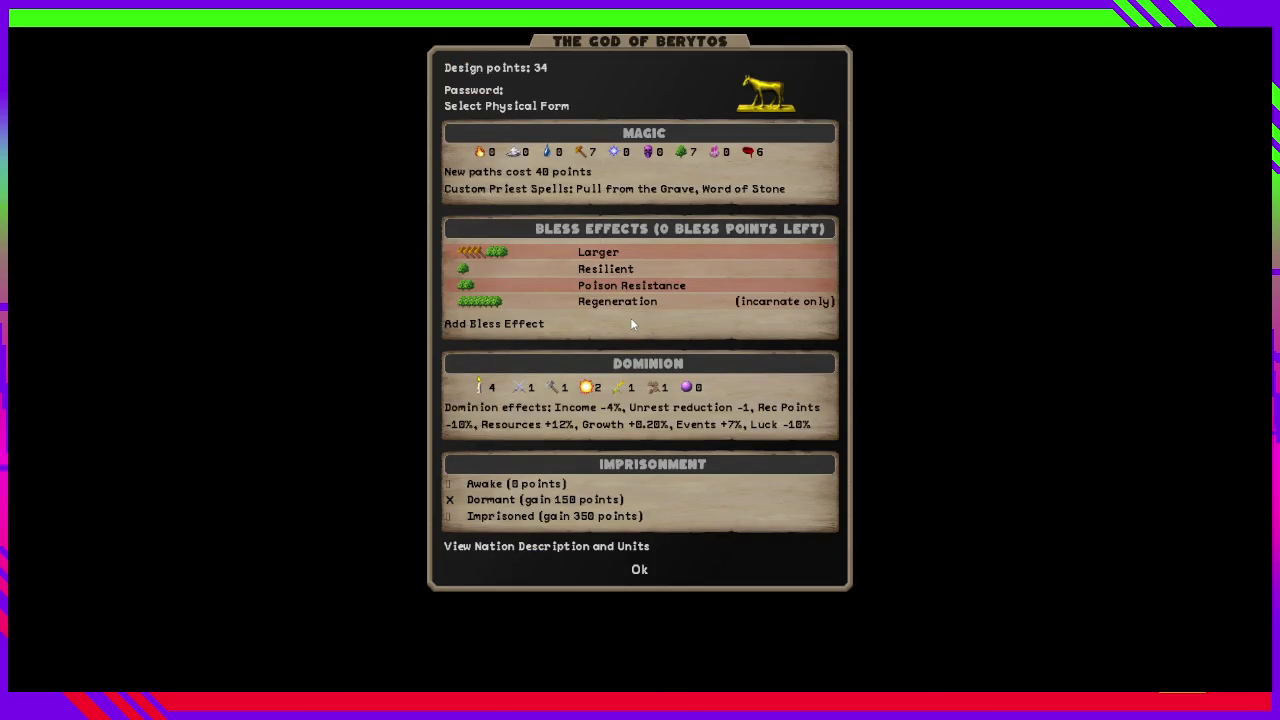
Raise the god's dominion strength to 6.
mouse_move(630, 288)
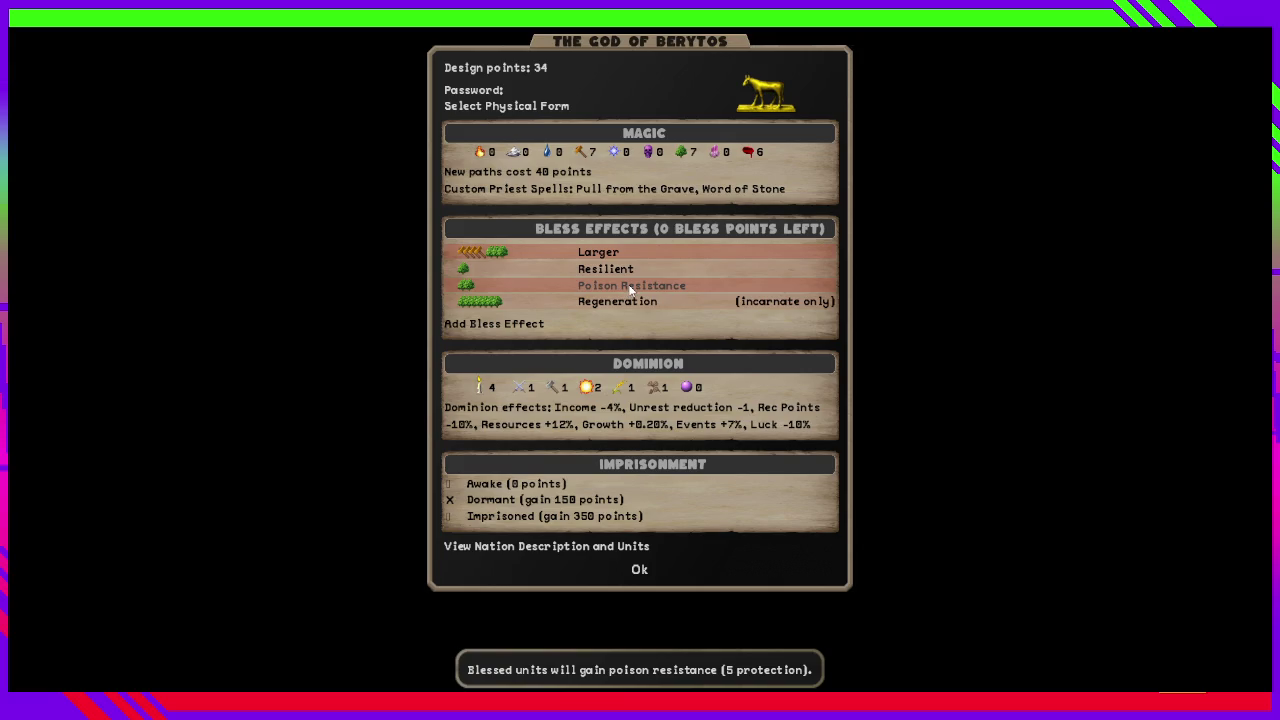
left_click(476, 389)
left_click(476, 389)
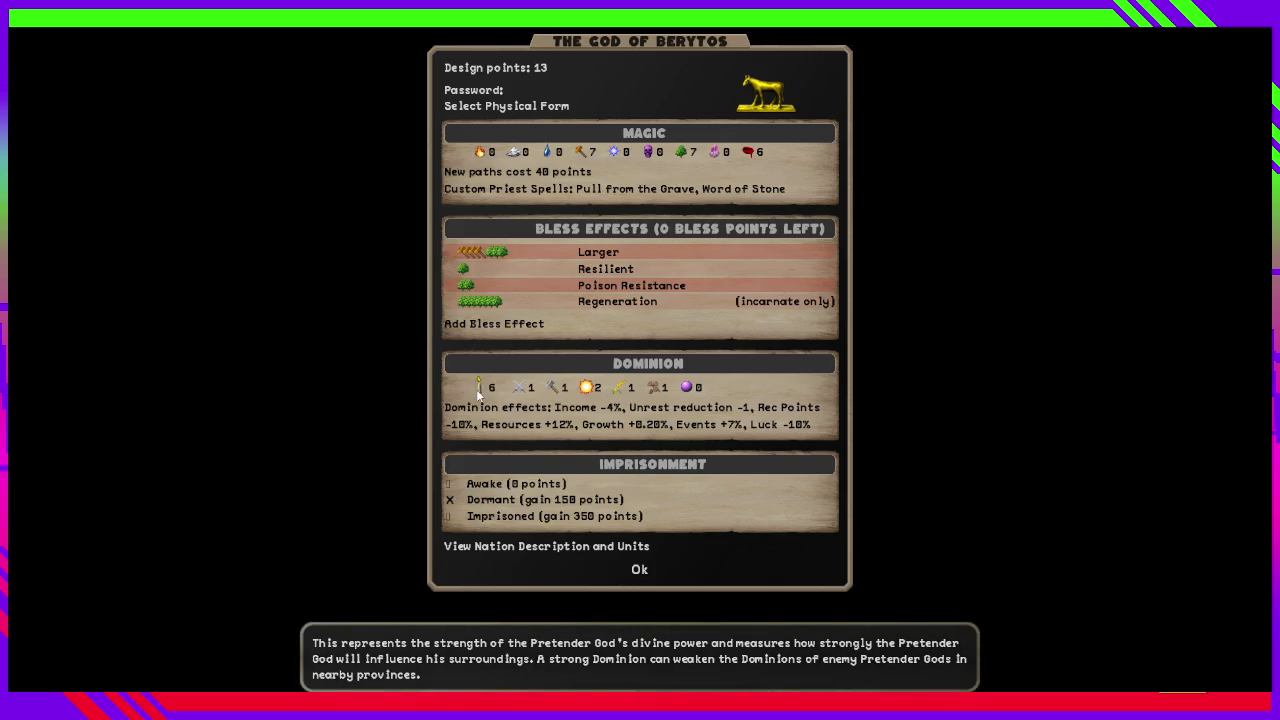
Finish the pretender, accept the name Shamayim, load saved game settings and generate the world.
left_click(640, 569)
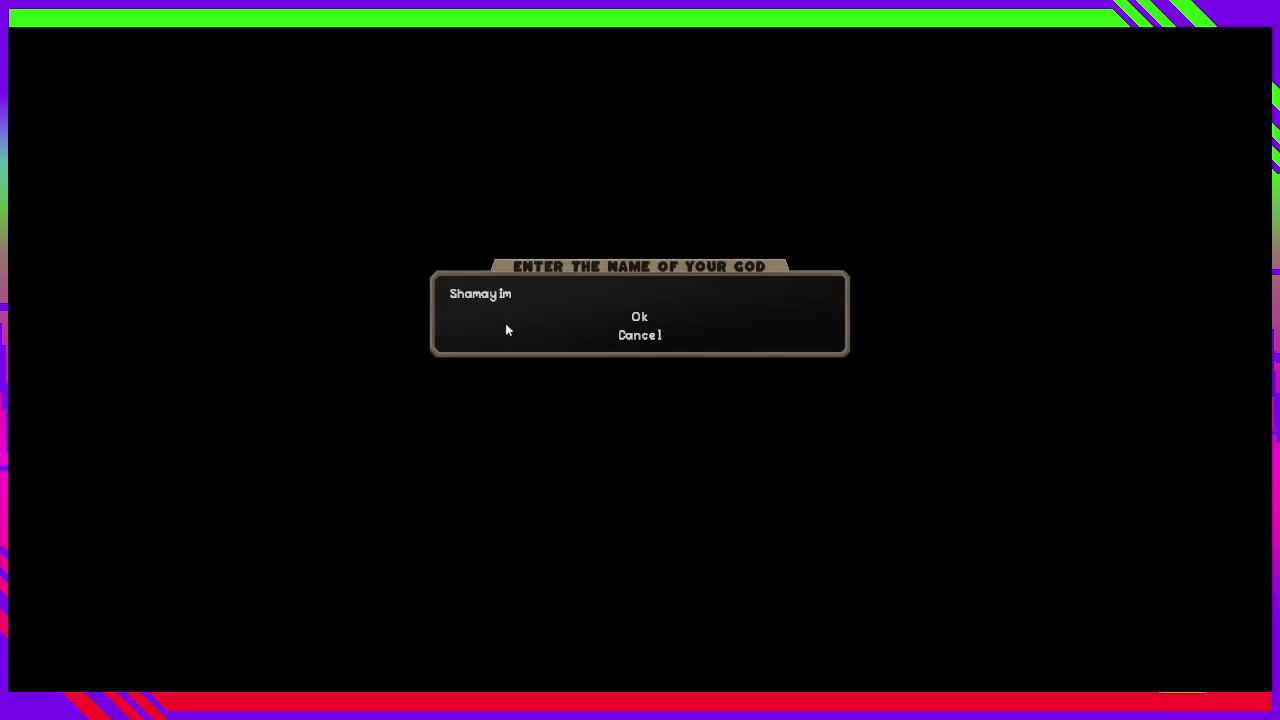
left_click(640, 318)
left_click(640, 327)
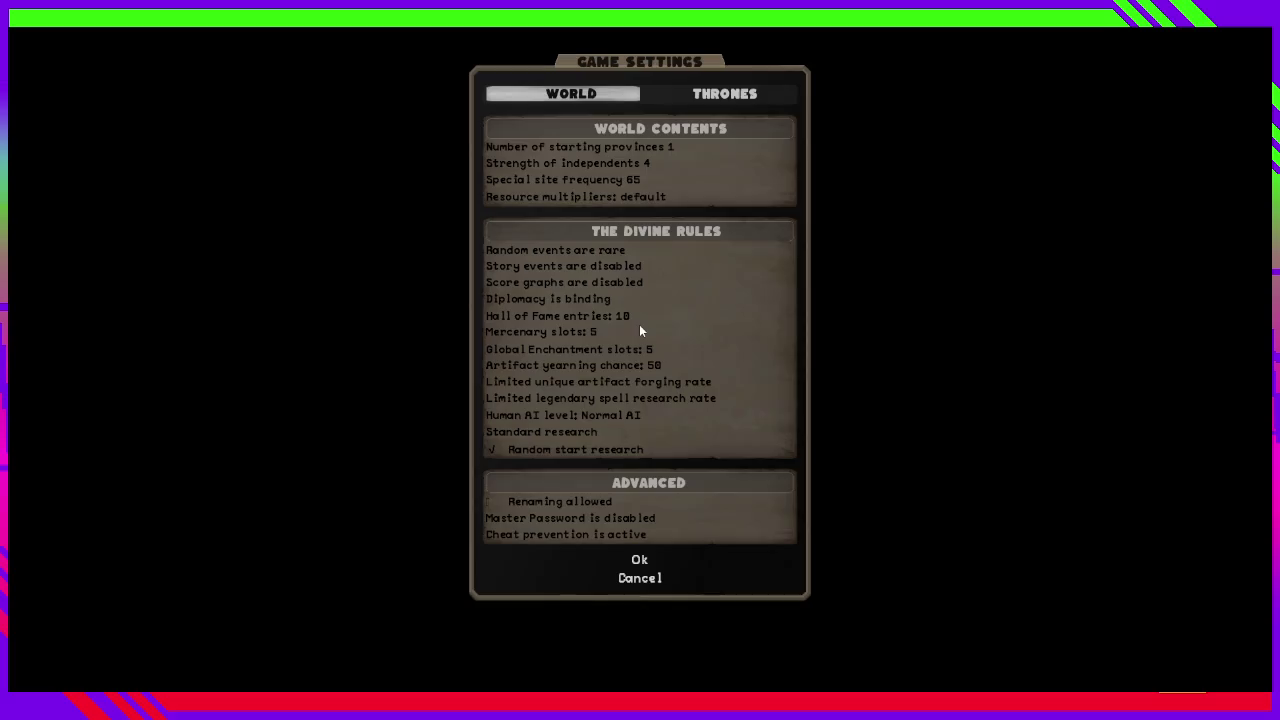
left_click(639, 326)
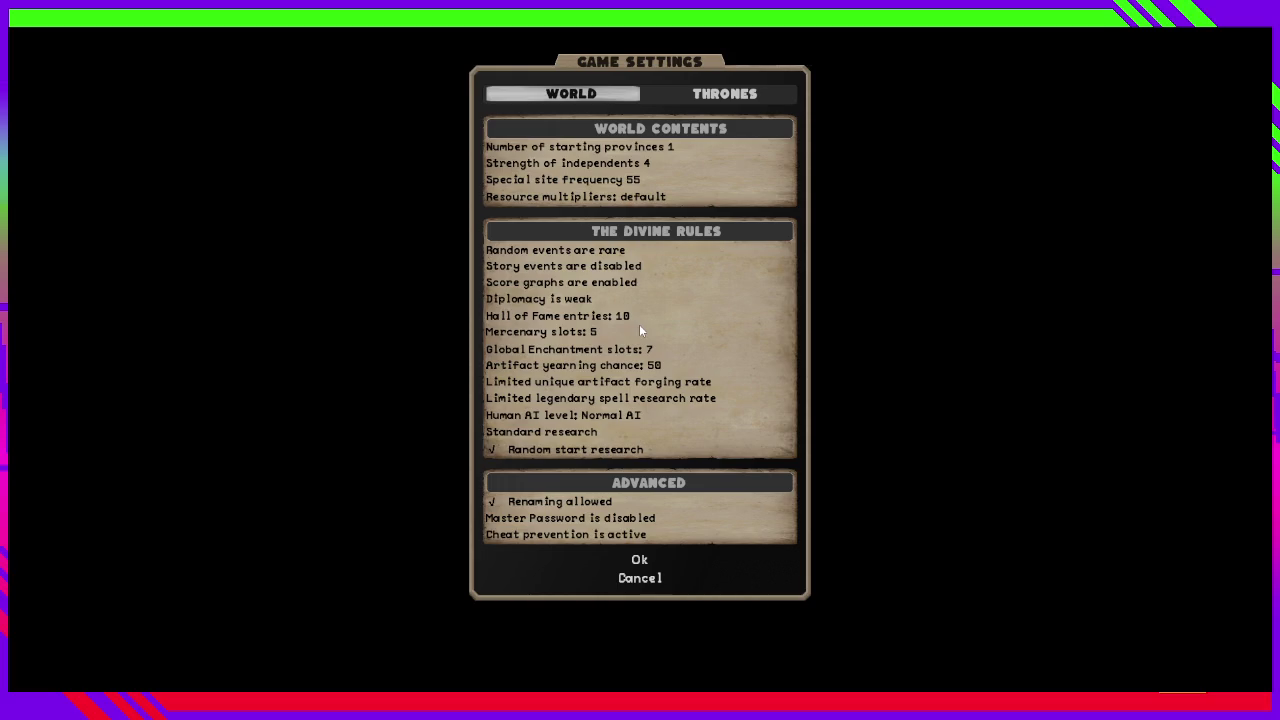
left_click(640, 328)
key("Return")
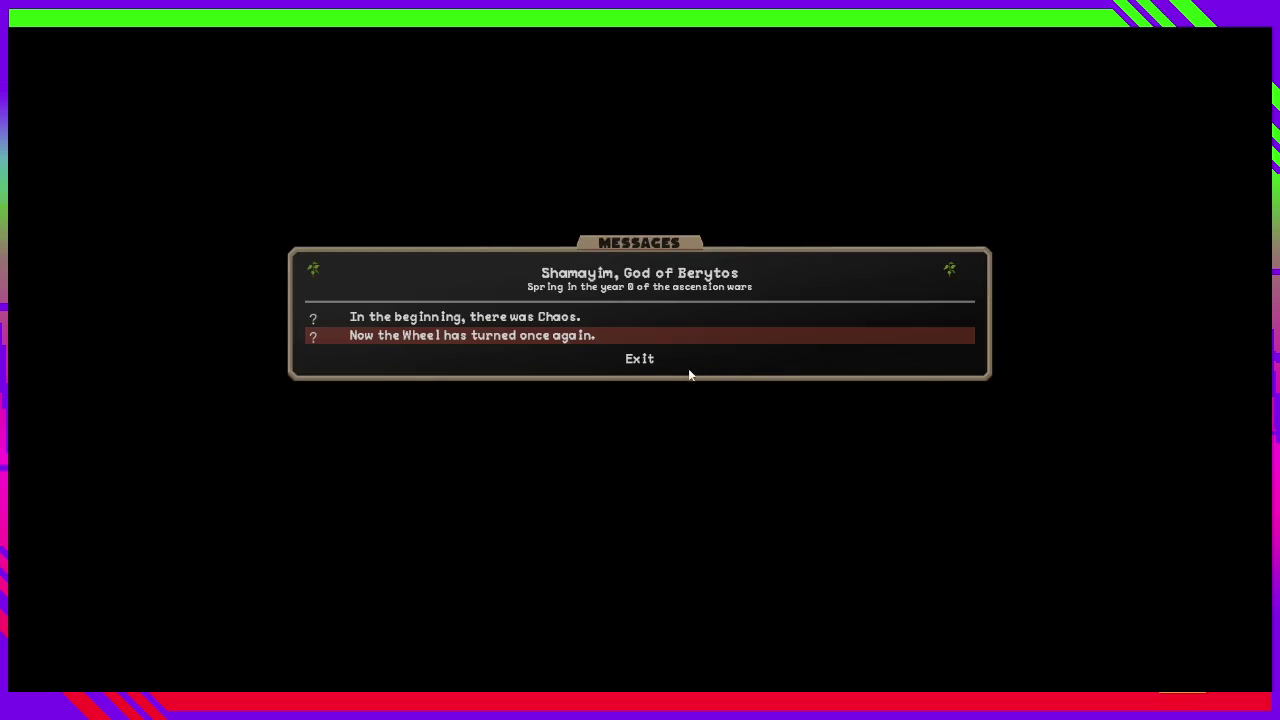
Close the opening turn messages to reveal the world map around Berytos.
left_click(663, 371)
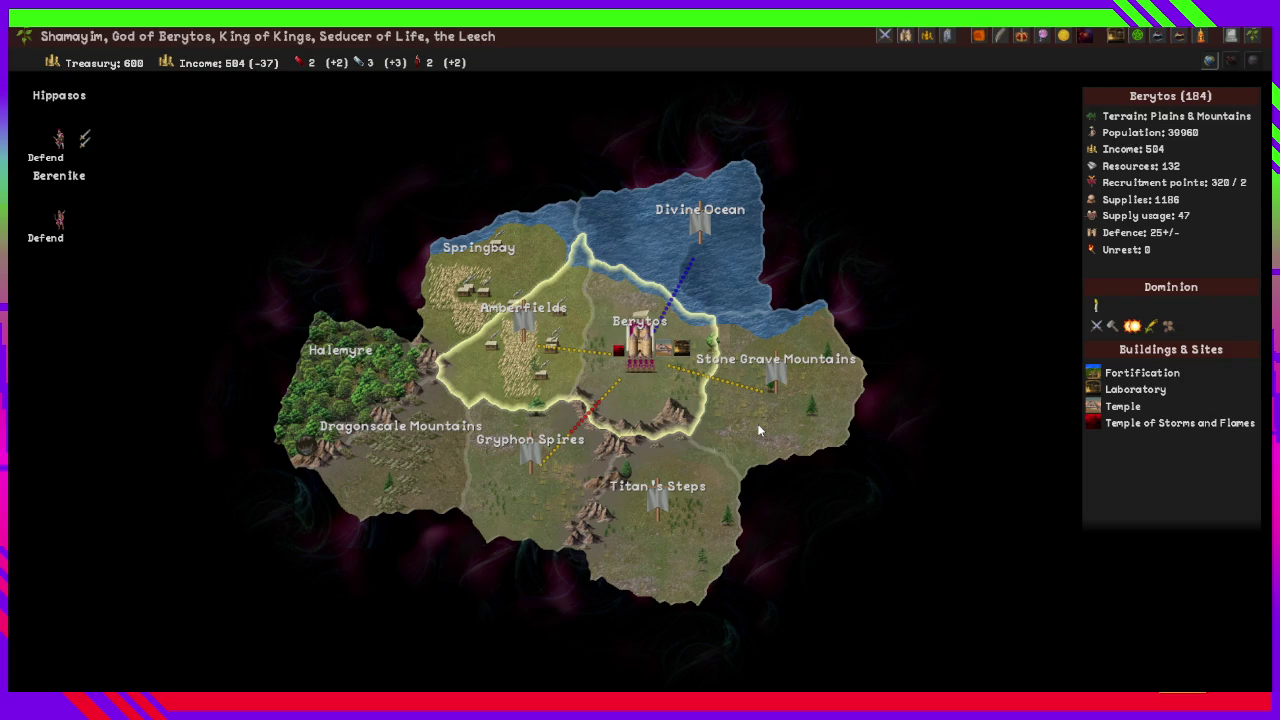
Look through the game options and map filters, then return to the map.
key("Escape")
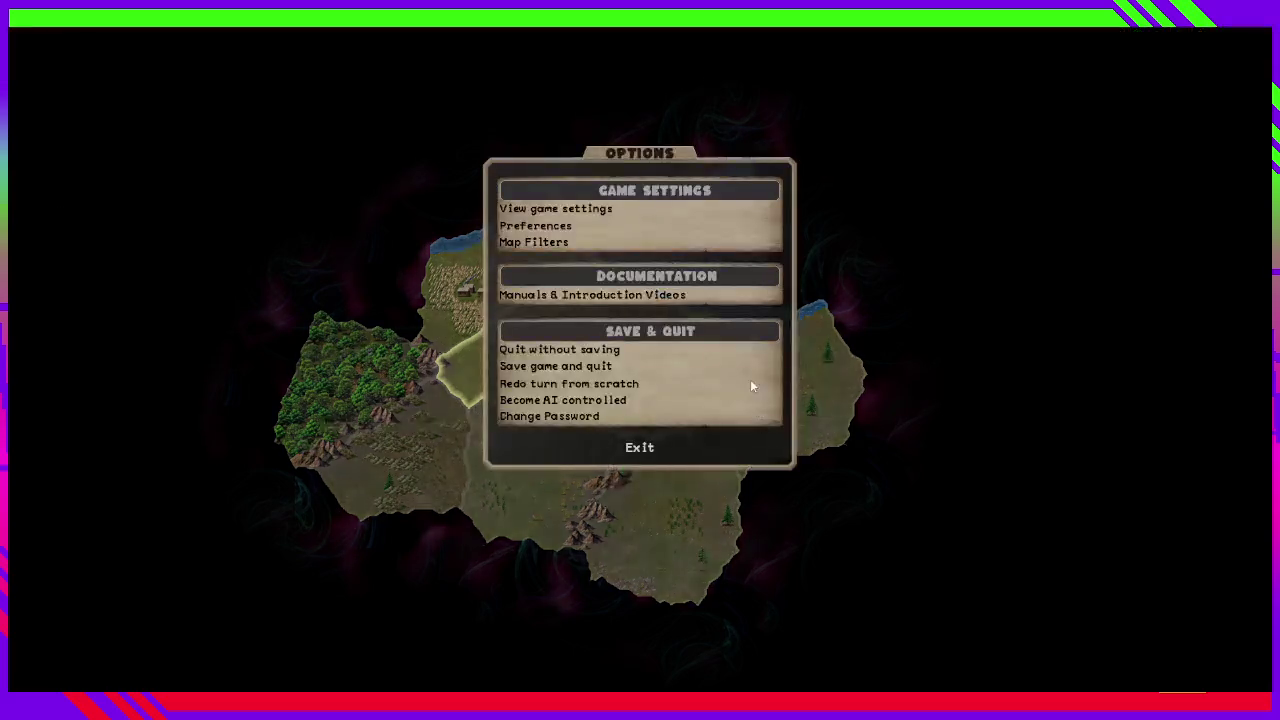
left_click(548, 243)
key("Escape")
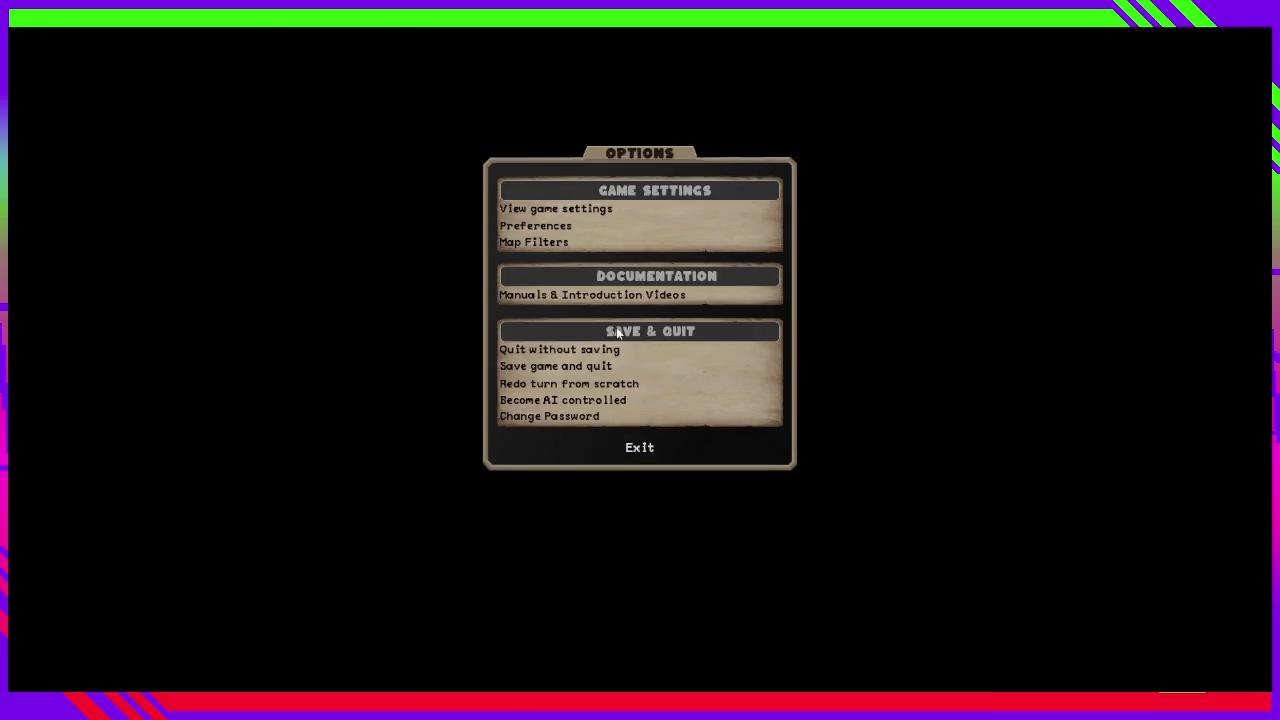
key("Escape")
scroll(700, 360, "down", 3)
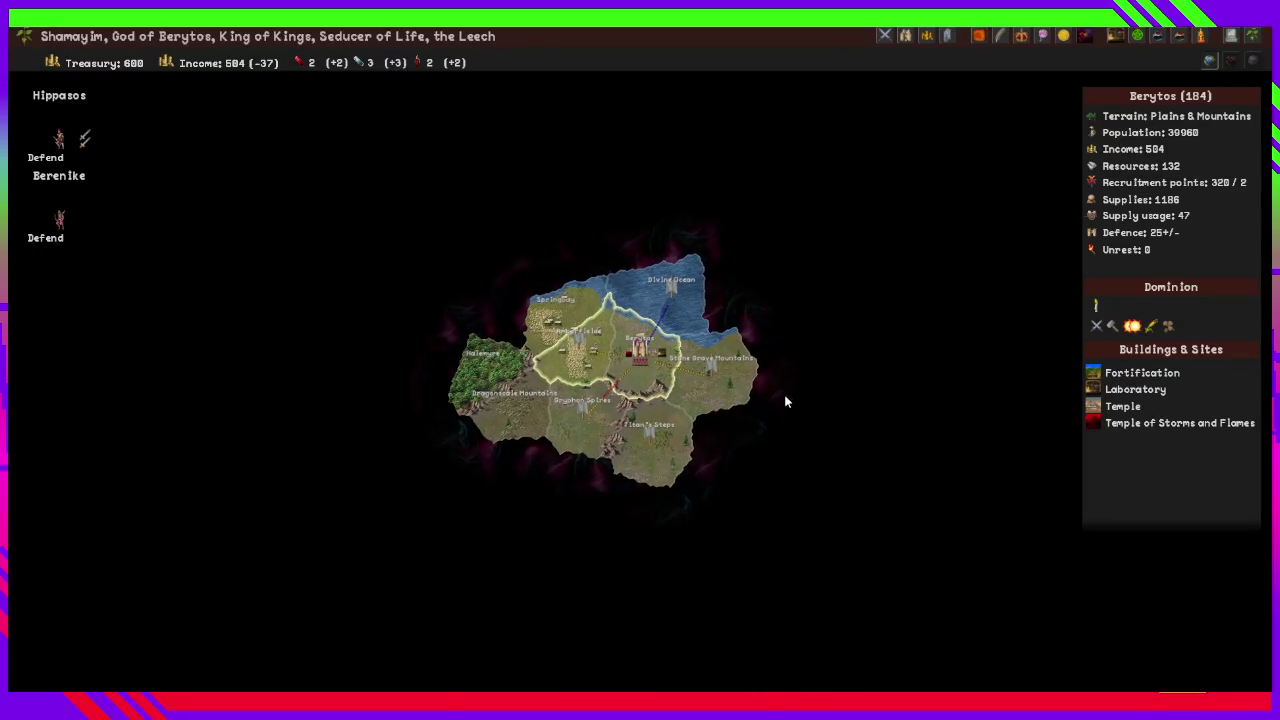
scroll(721, 395, "up", 2)
scroll(721, 395, "up", 2)
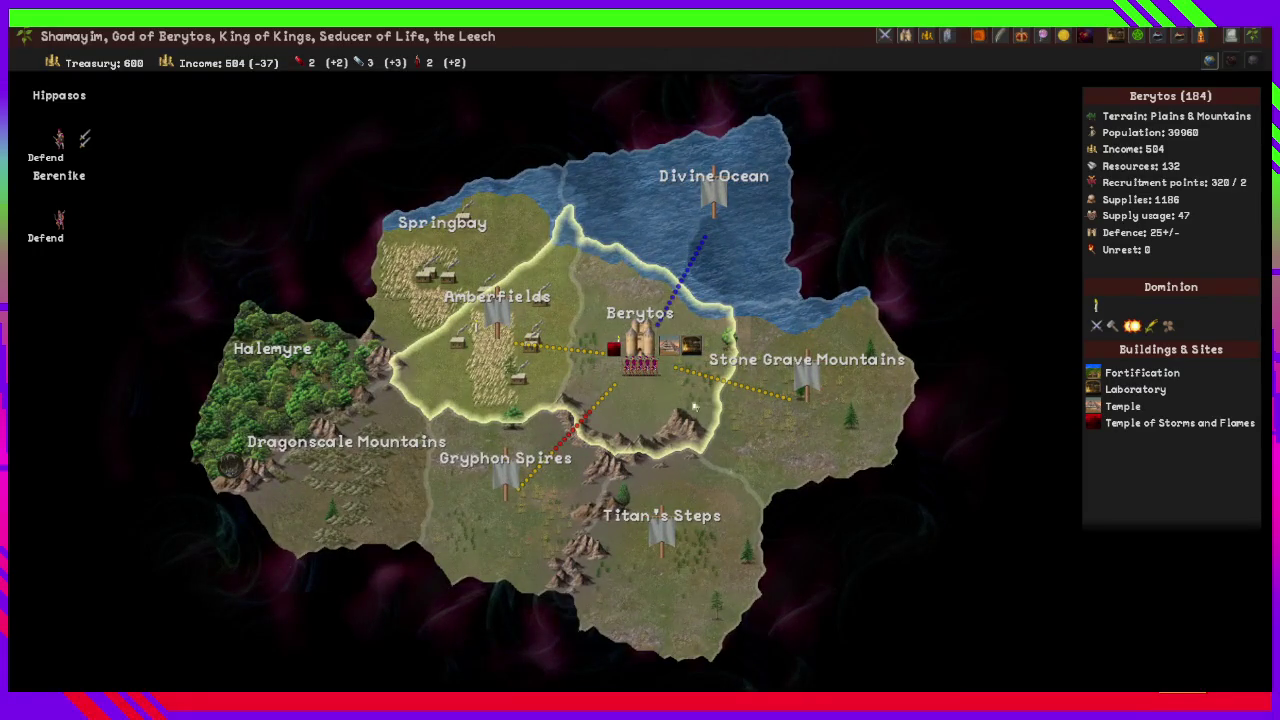
scroll(713, 381, "up", 1)
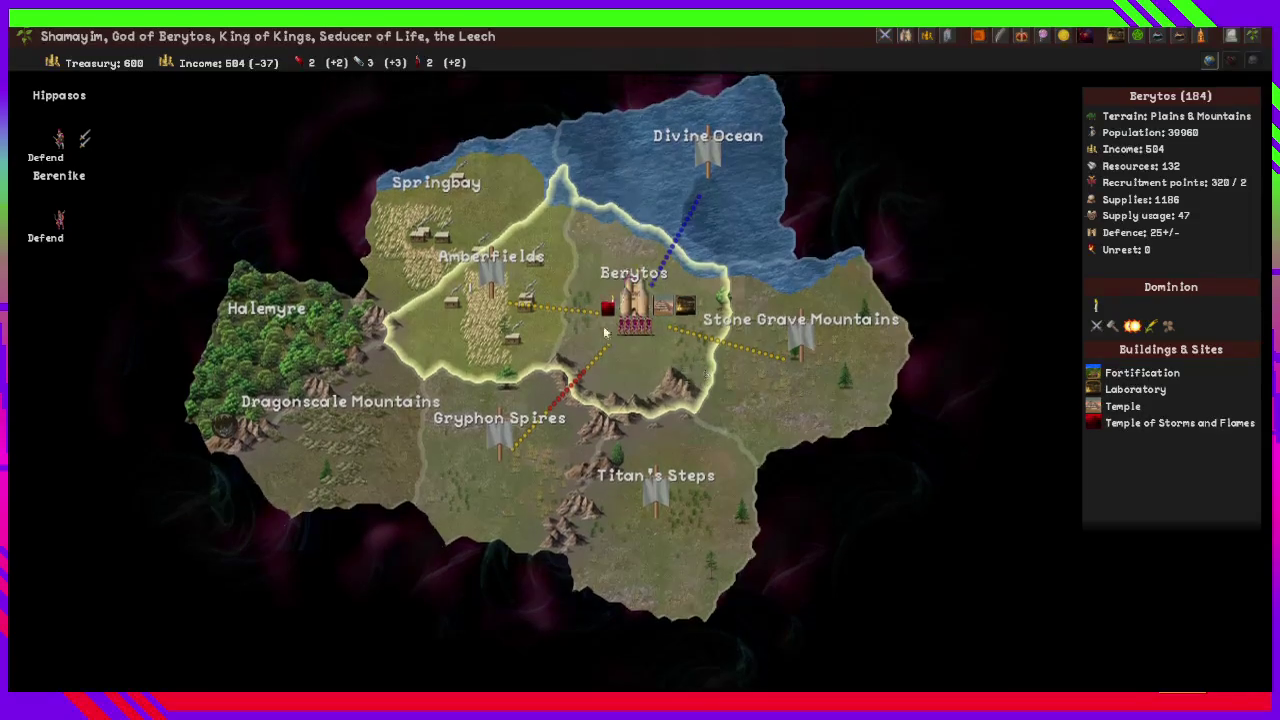
Keep Hippasos on Defend and view the details of Berenike the scout.
left_click(69, 137)
key("Escape")
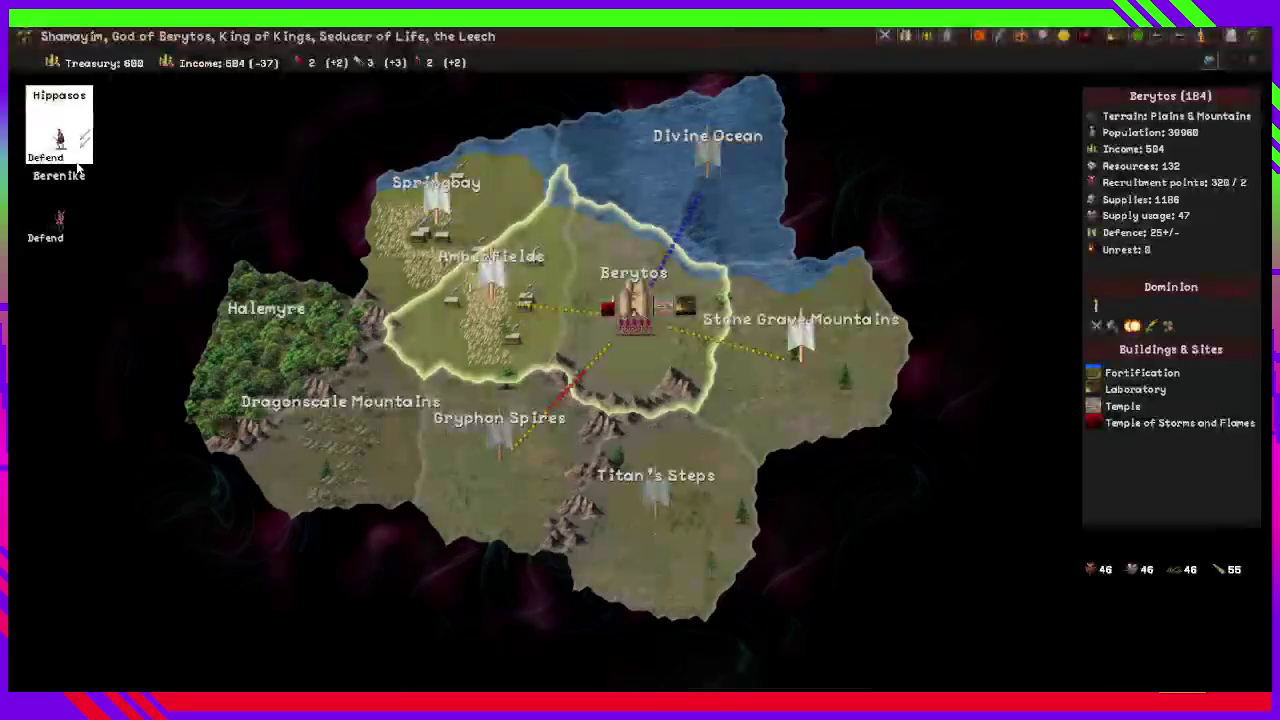
left_click(58, 218)
right_click(58, 218)
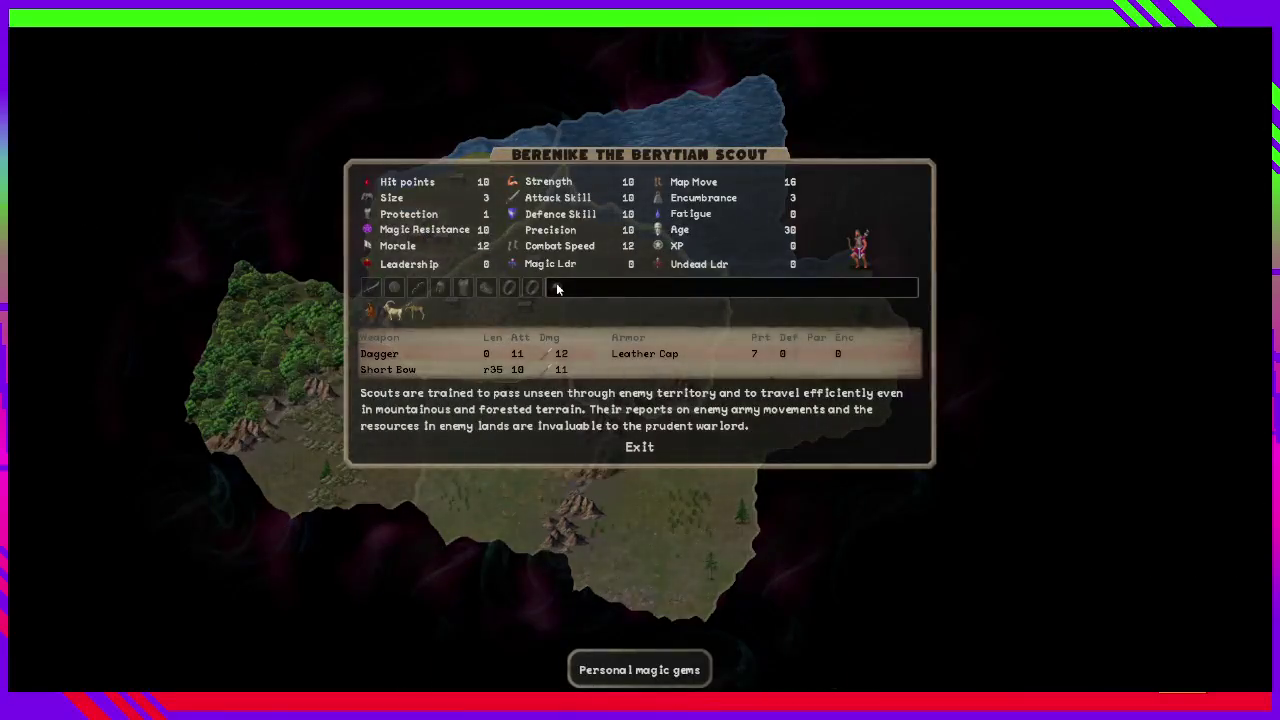
key("Escape")
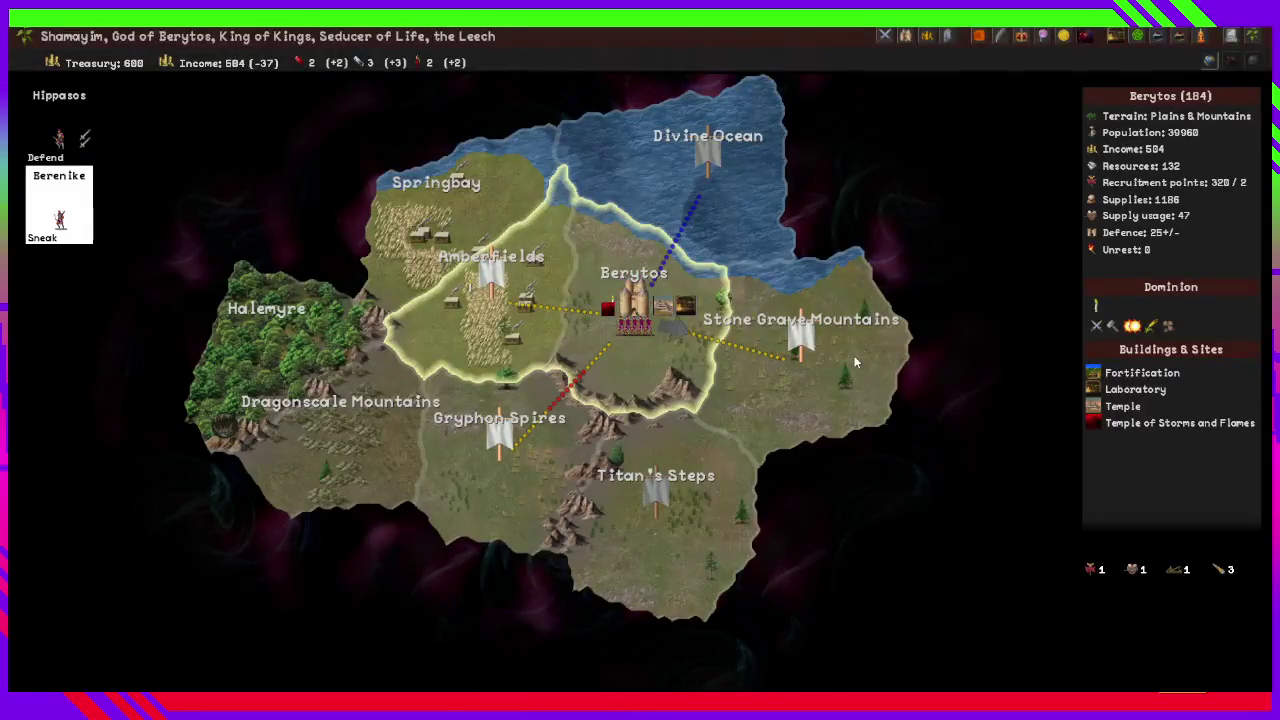
Select commander Hippasos and check the Berytos army setup.
scroll(857, 362, "down", 3)
left_click(107, 140)
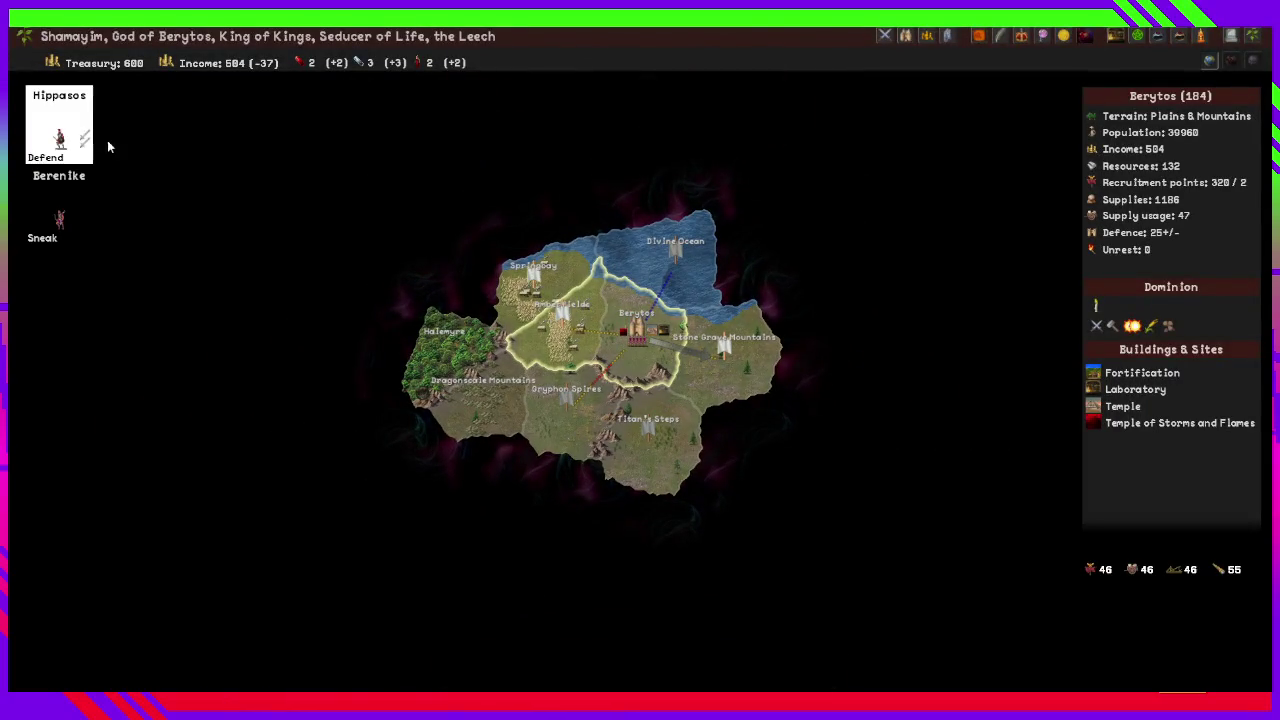
key("a")
key("Escape")
View the Berytian Heavy Spearman's details on the Berytos recruitment screen.
key("r")
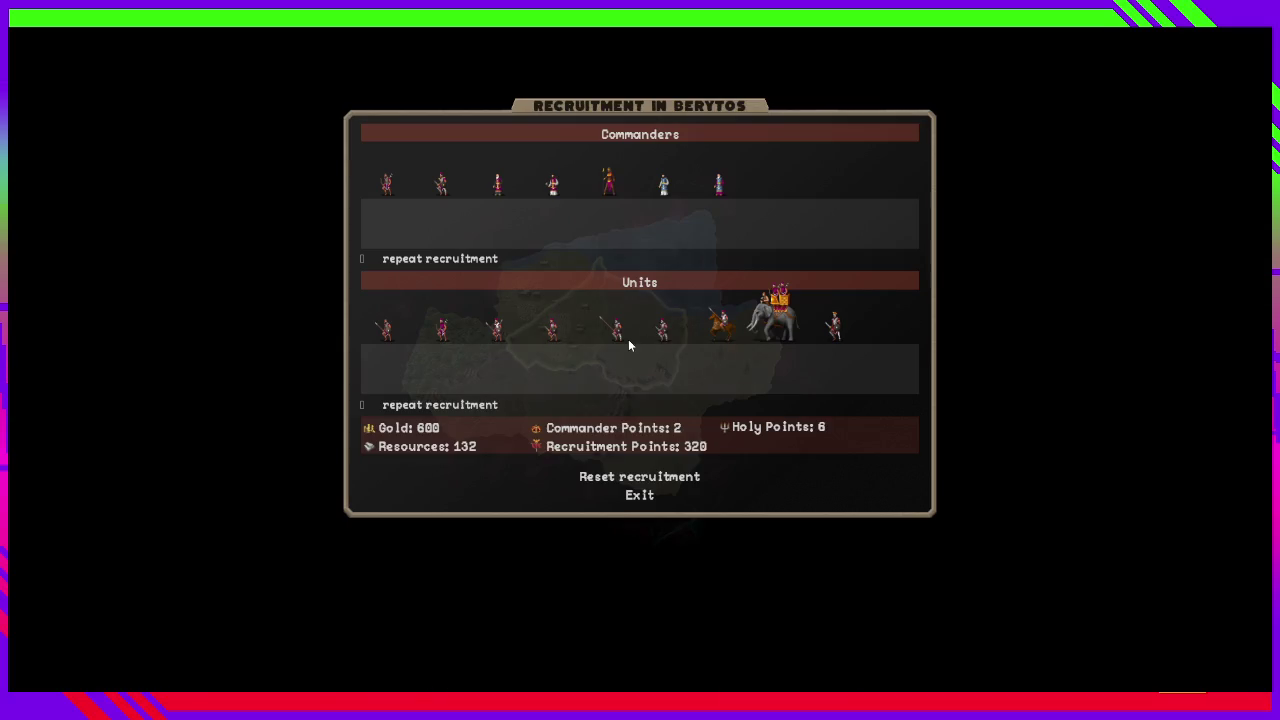
right_click(617, 328)
right_click(616, 328)
left_click(668, 495)
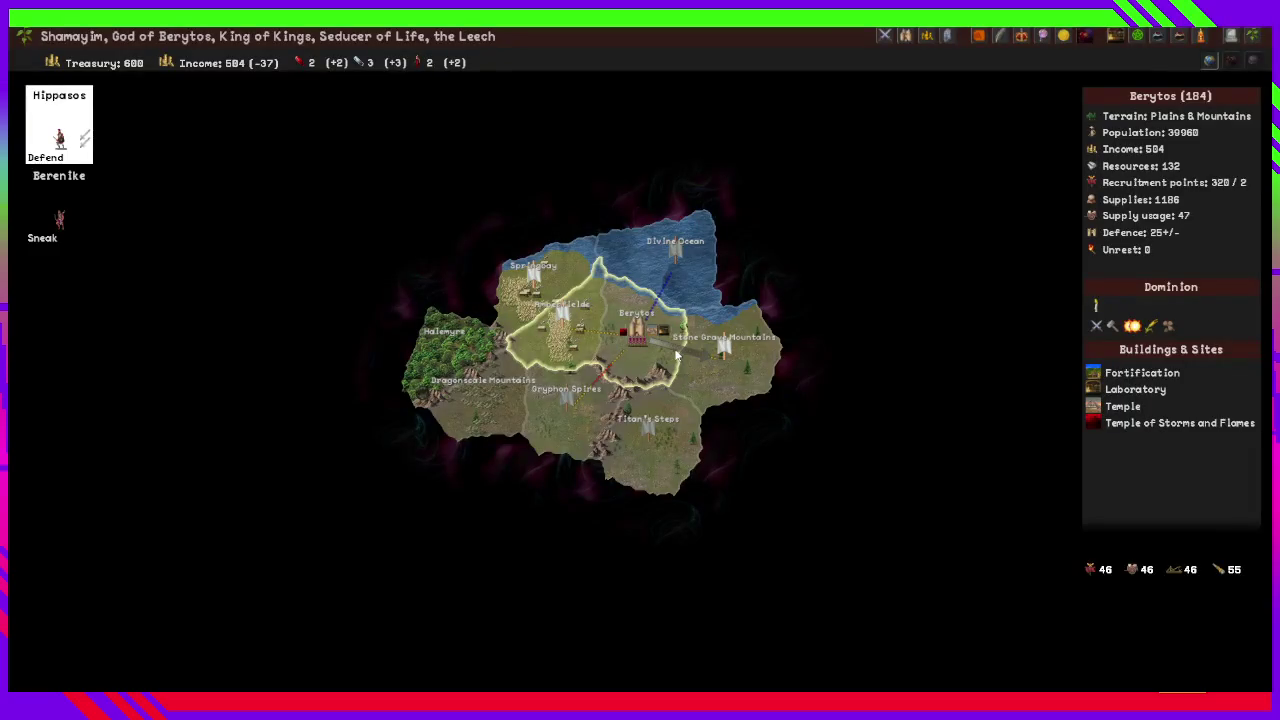
Review the Berytos army setup and recruitment screen without queuing anything.
left_click(675, 352)
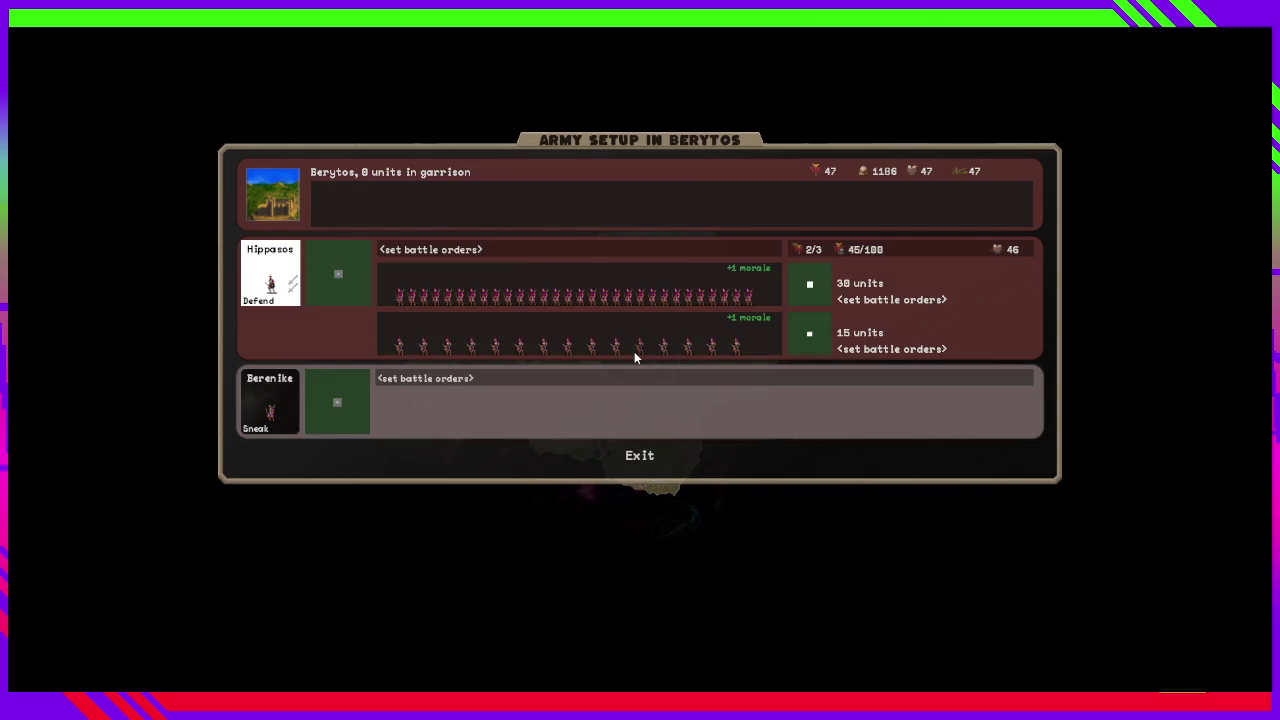
key("Escape")
key("r")
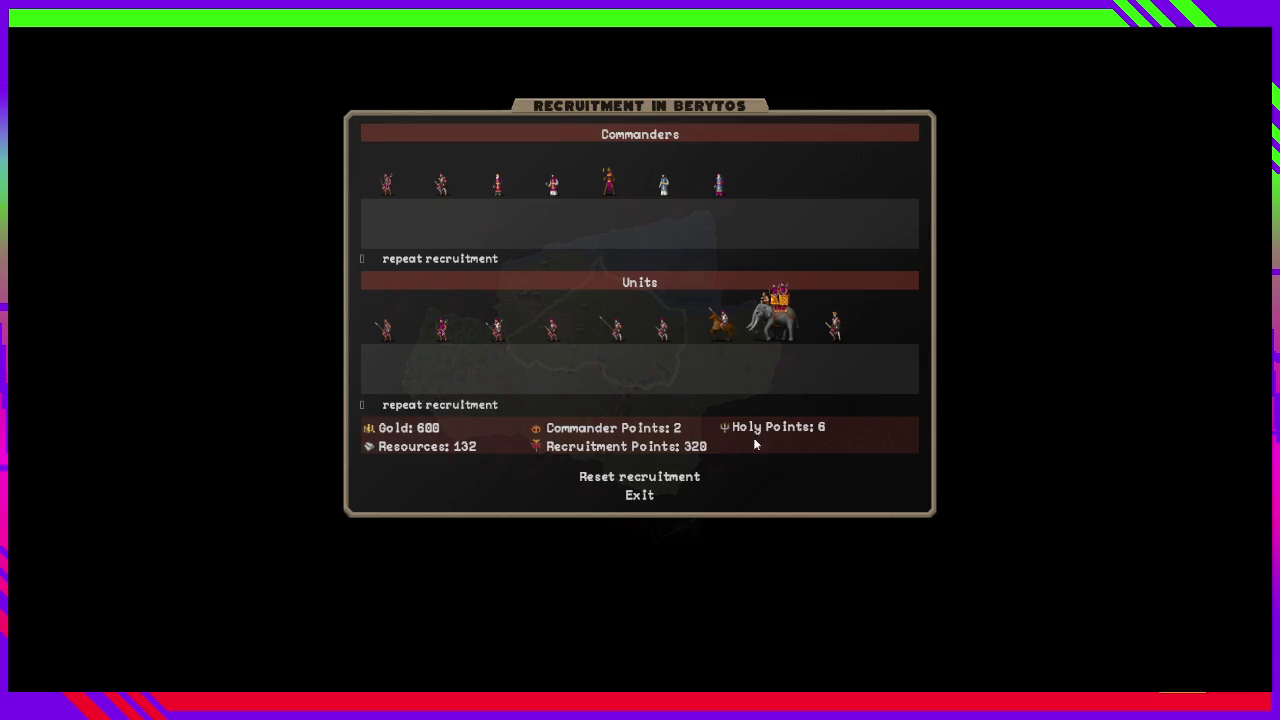
key("Escape")
key("a")
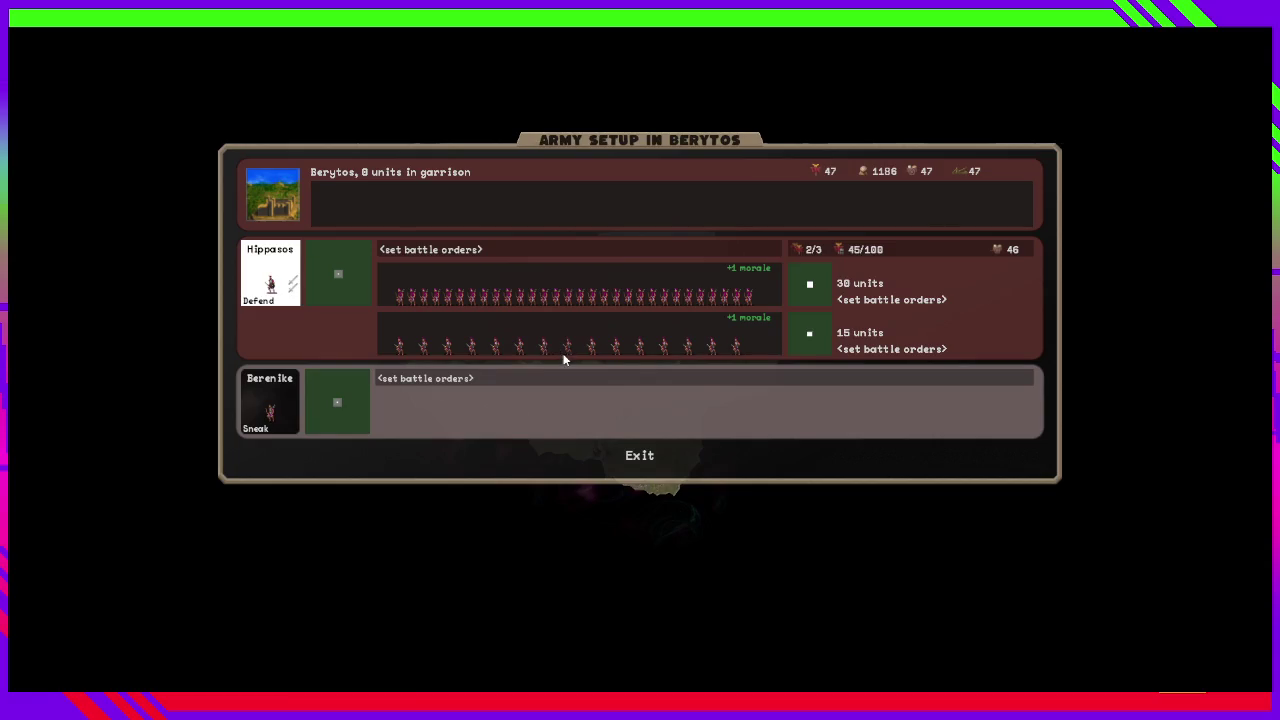
key("Escape")
key("a")
key("Escape")
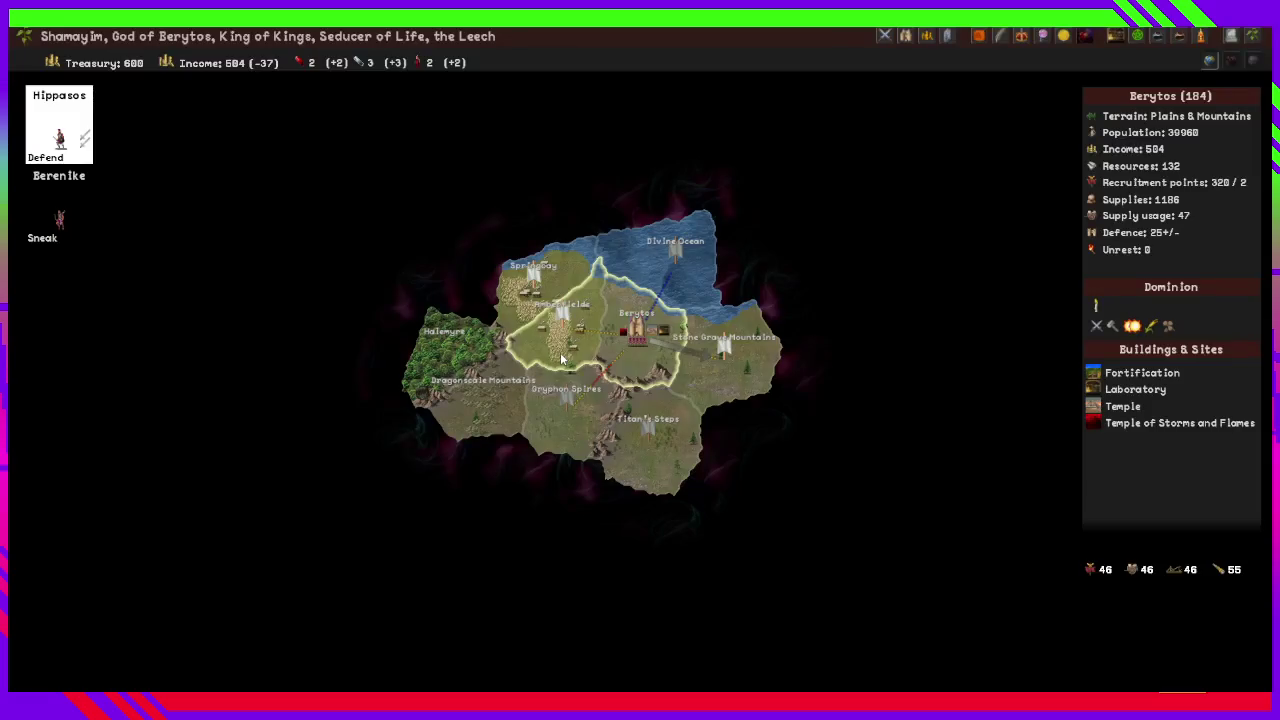
Queue nine Berytian Soldiers in Berytos, then confirm them in the army setup.
key("r")
left_click(557, 332)
triple_click(557, 332)
left_click(557, 332)
left_click(557, 332)
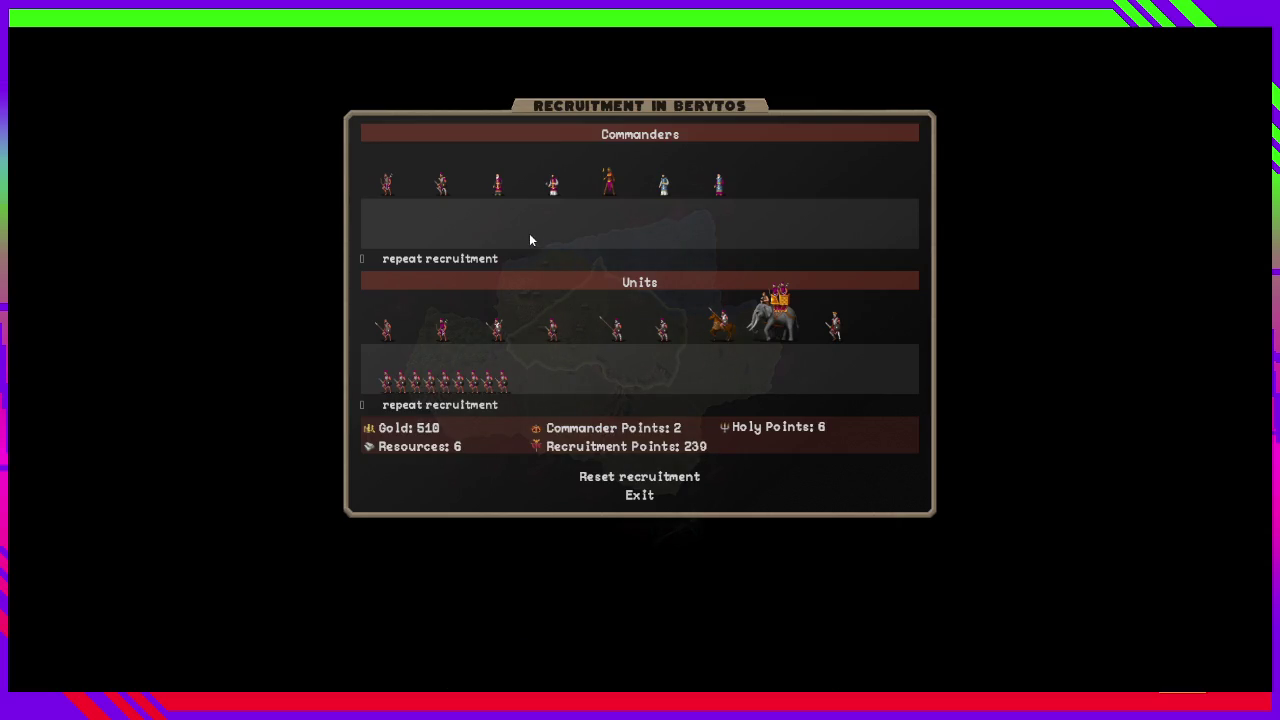
key("Escape")
key("a")
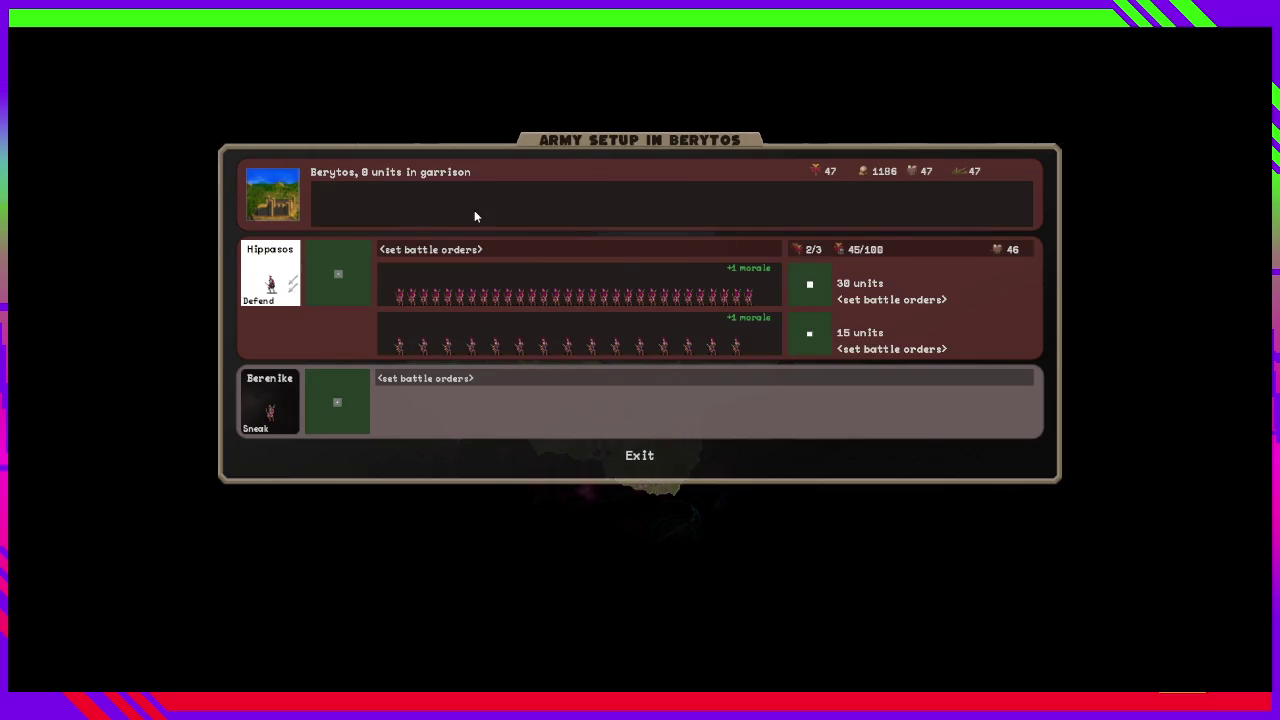
key("Escape")
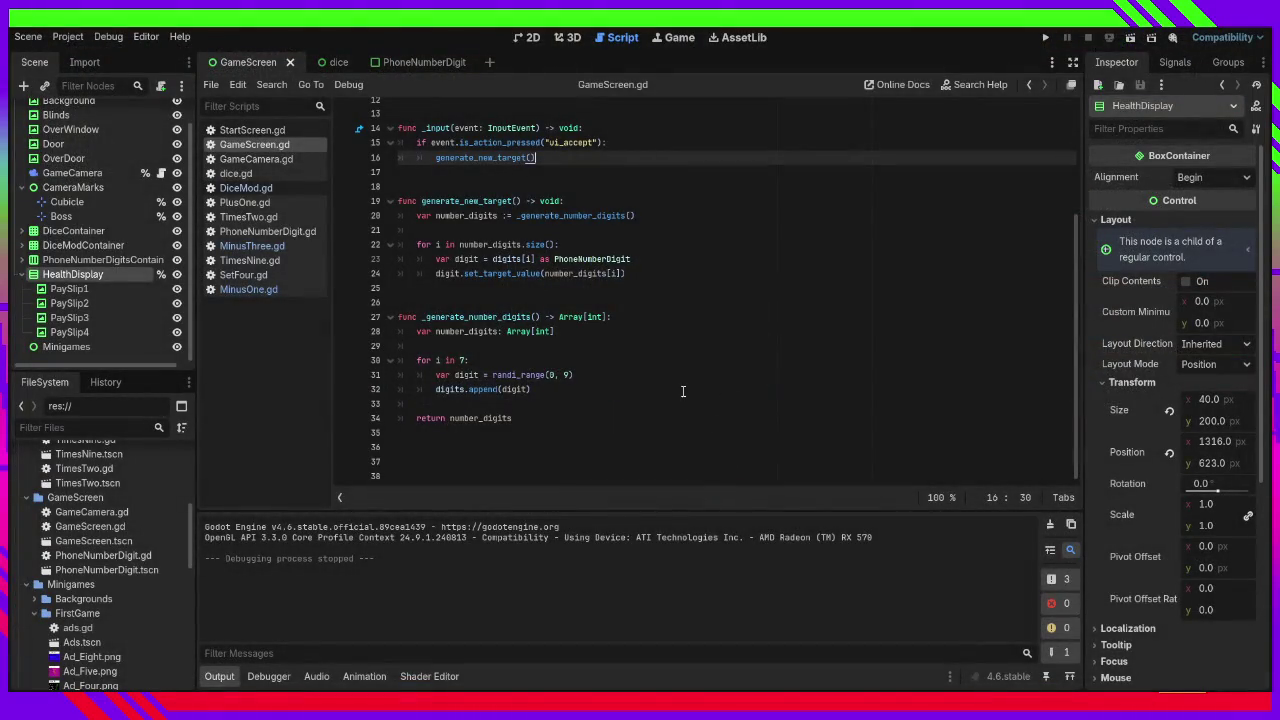
Playtest the digit game past its start screen, then stop it.
left_click(683, 391)
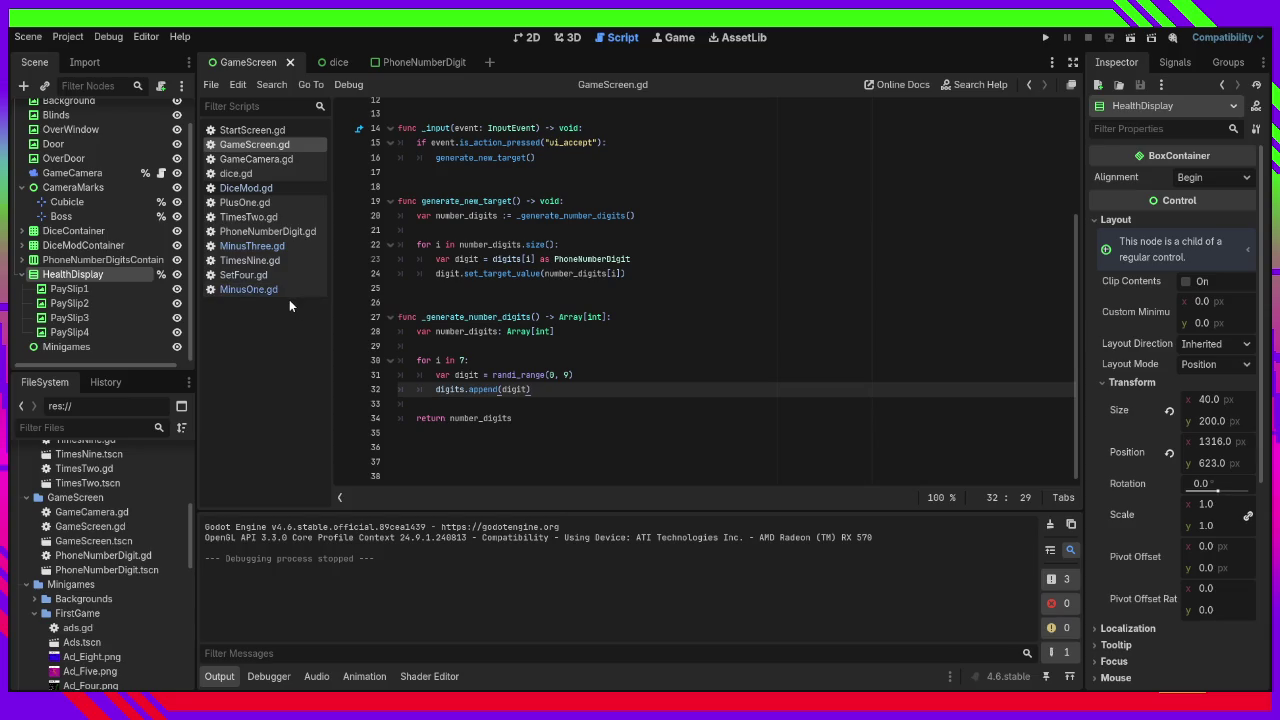
left_click(406, 303)
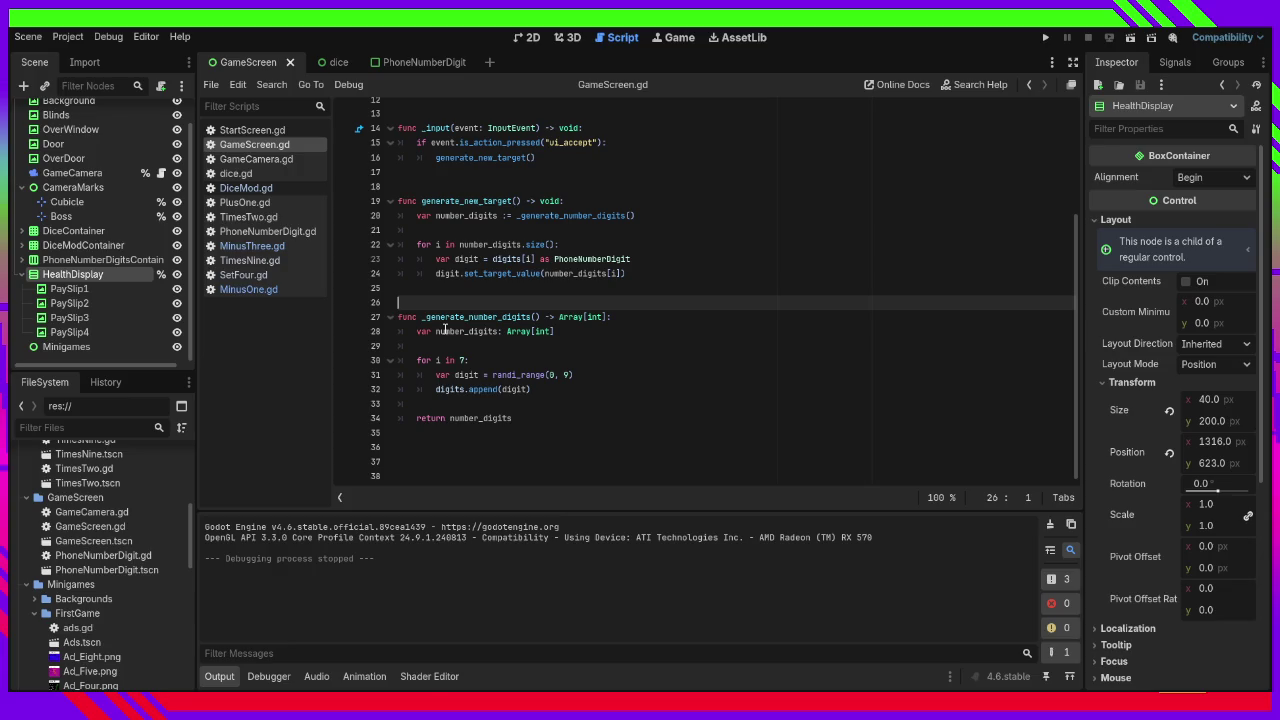
left_click(1043, 41)
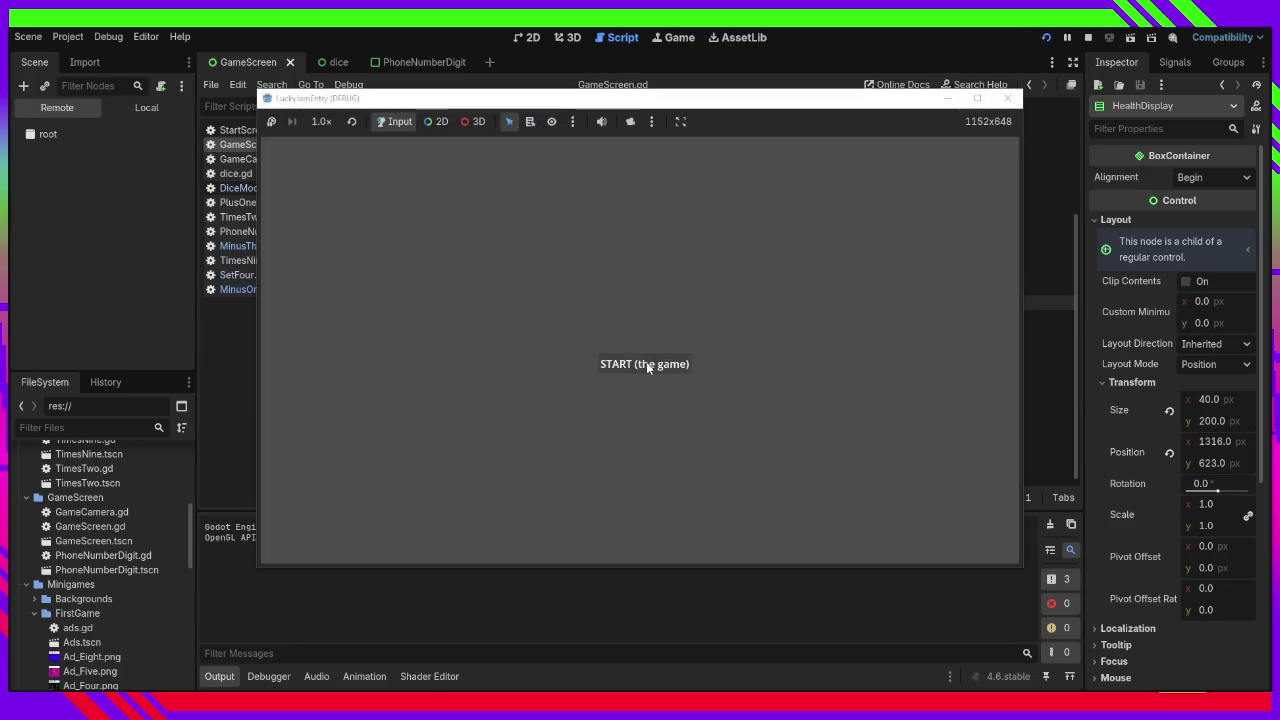
left_click(643, 366)
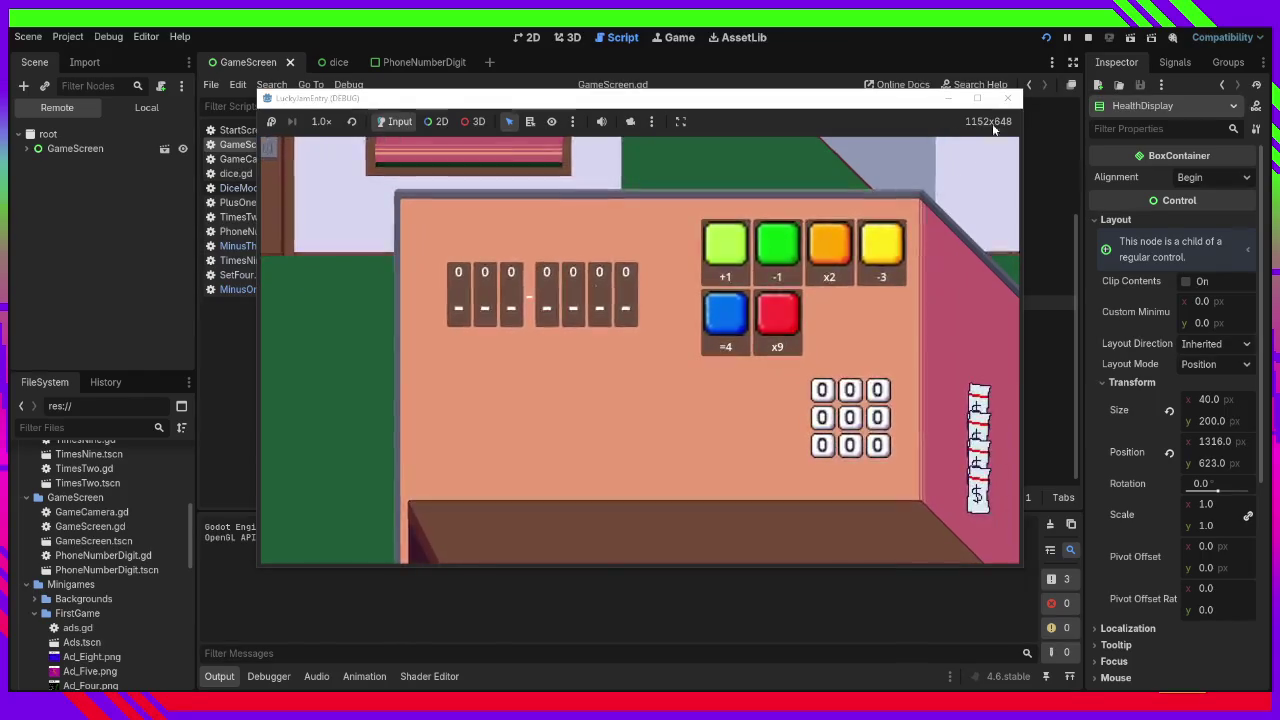
key("F8")
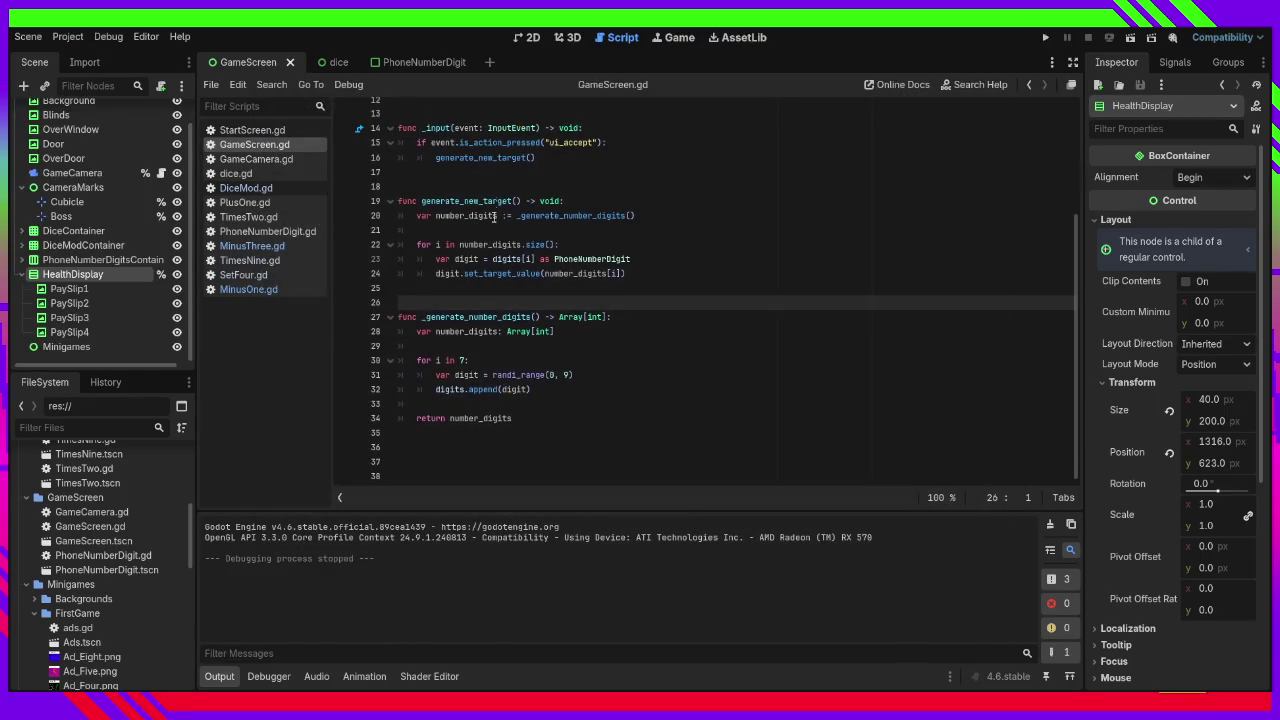
Add a new line after line 27 and begin typing print("genny?").
scroll(500, 250, "up", 4)
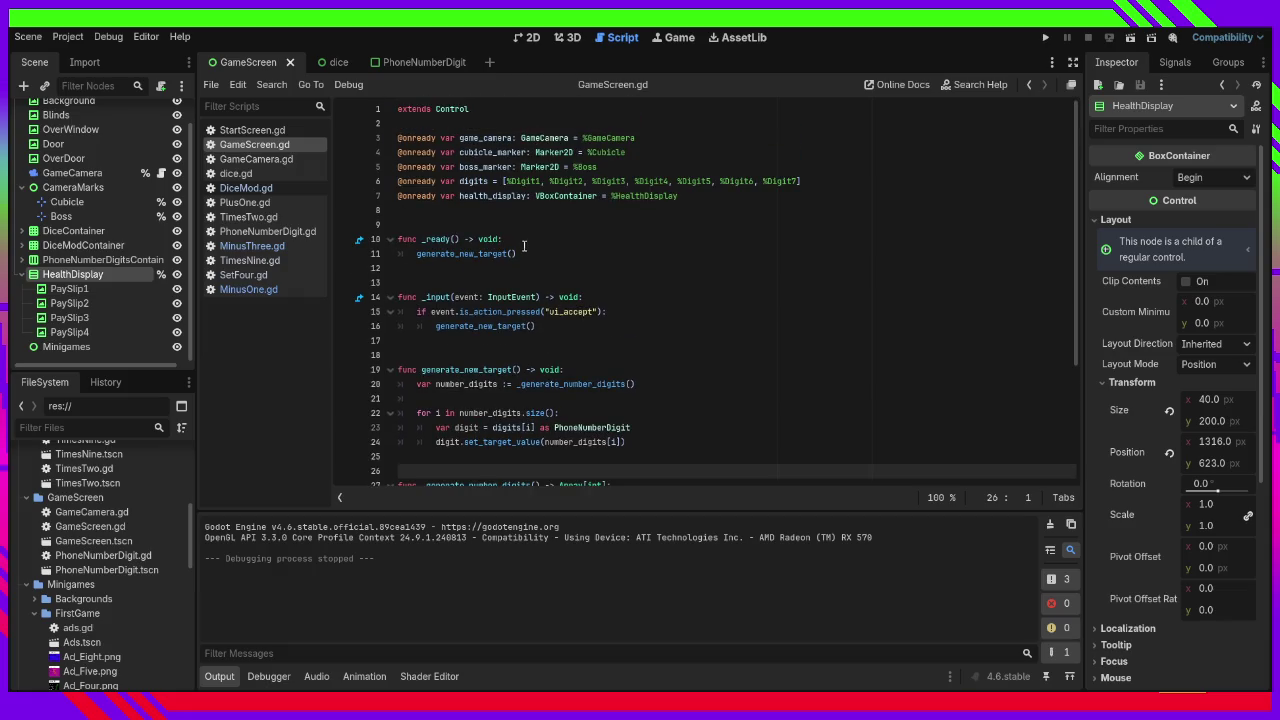
left_click(523, 245)
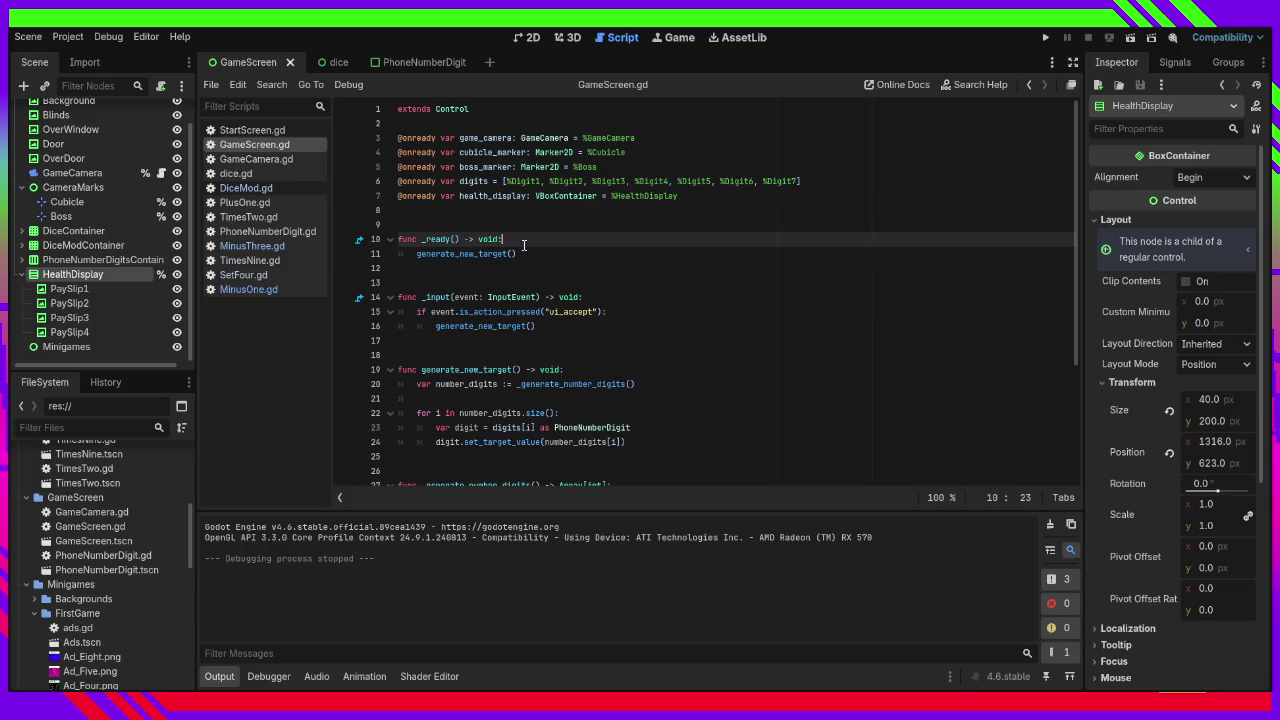
scroll(523, 245, "down", 4)
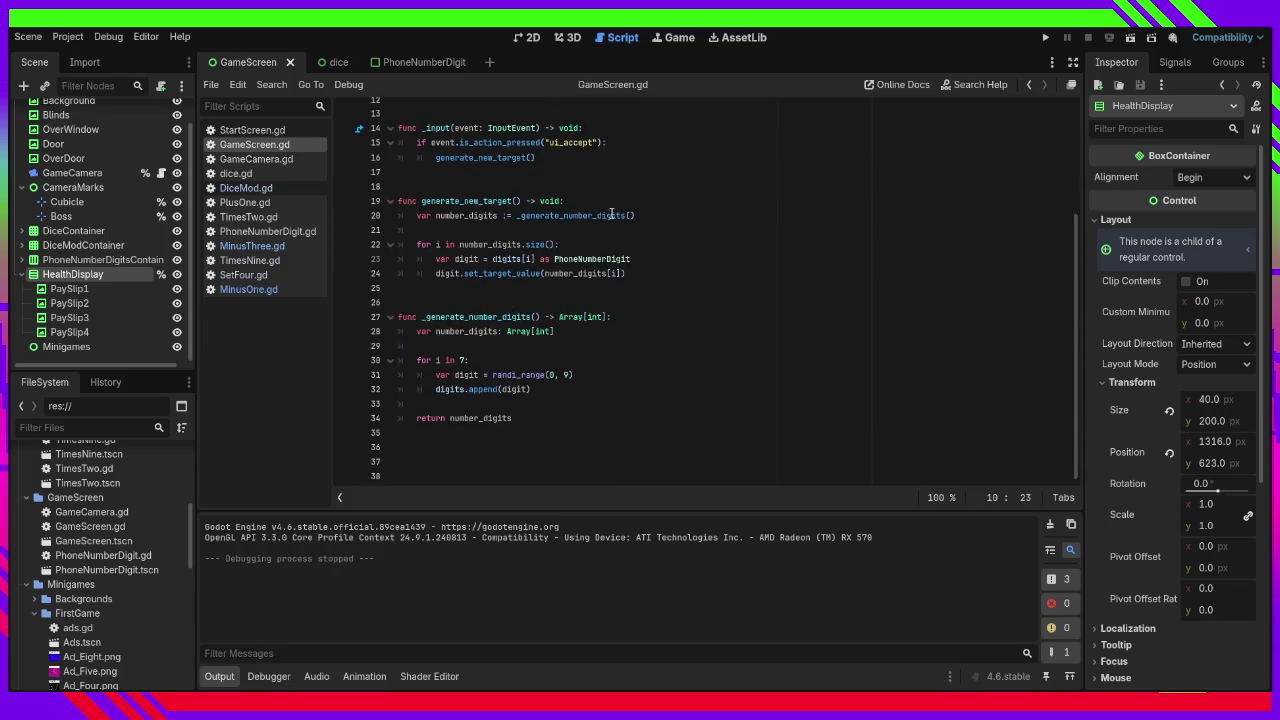
left_click(641, 317)
key("Return")
type("p")
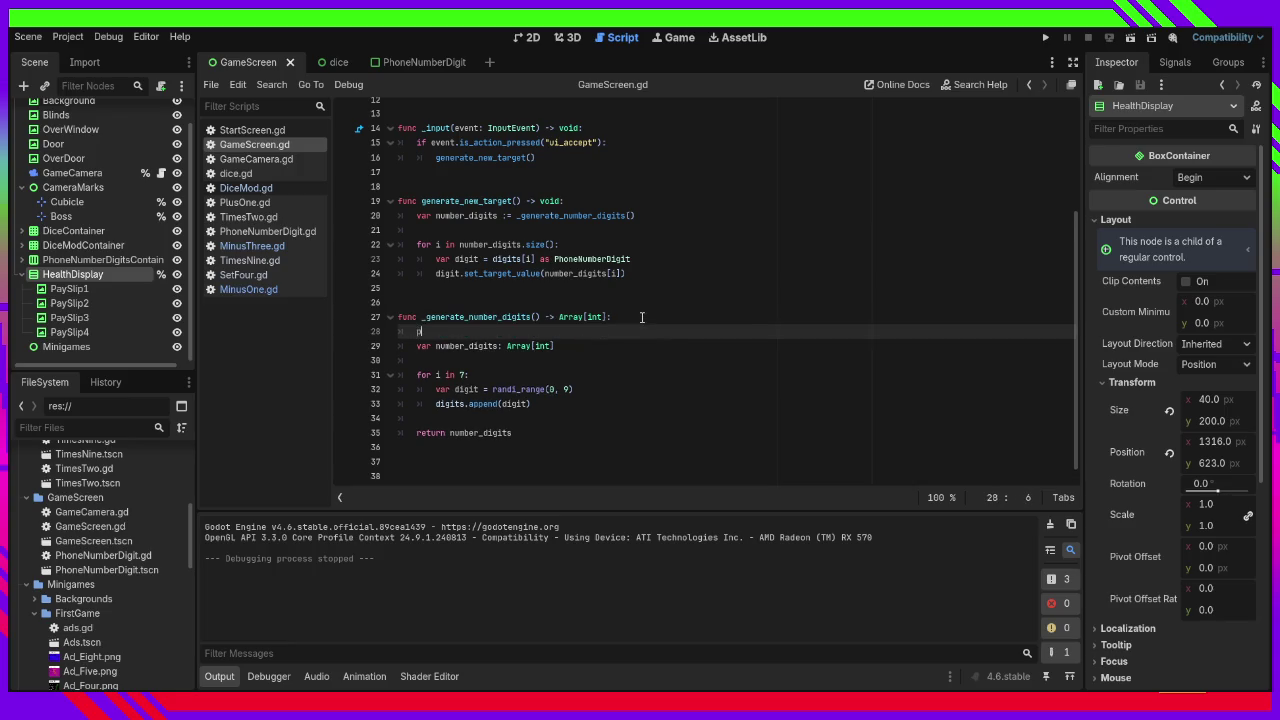
type("rint(\"genny?")
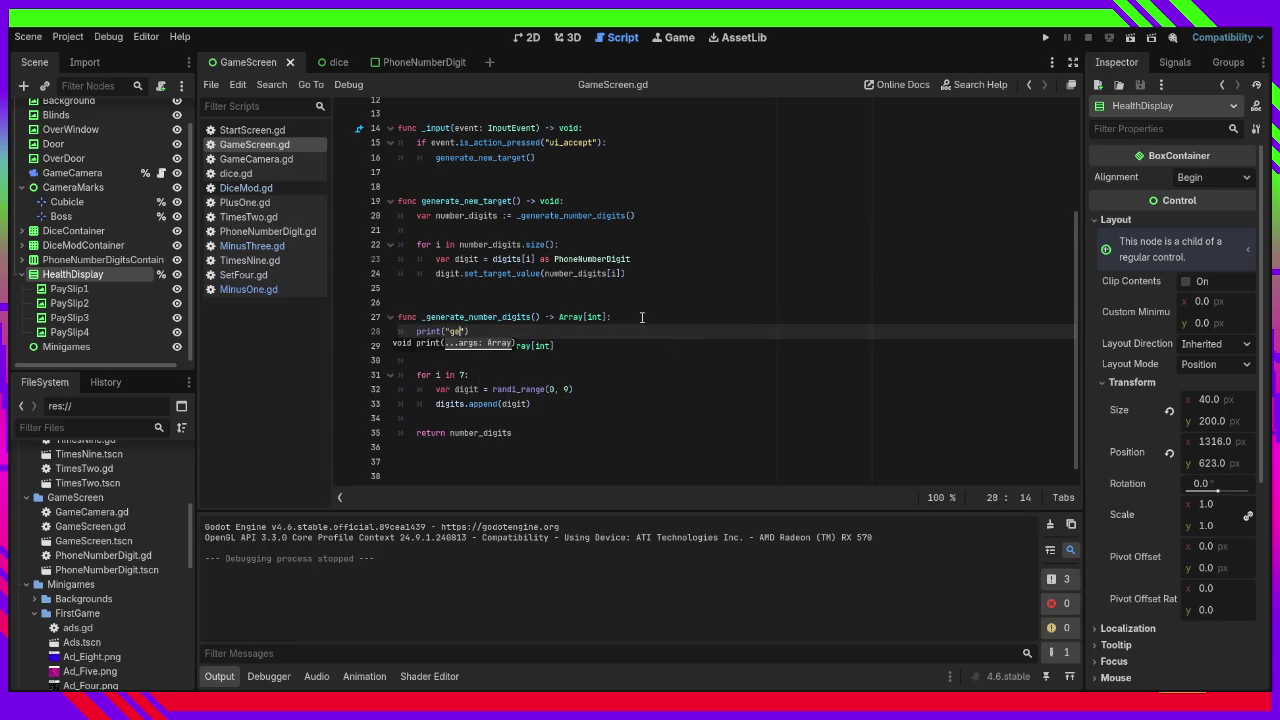
Run the game to check that "genny?" prints in the output, then stop it.
left_click(1045, 37)
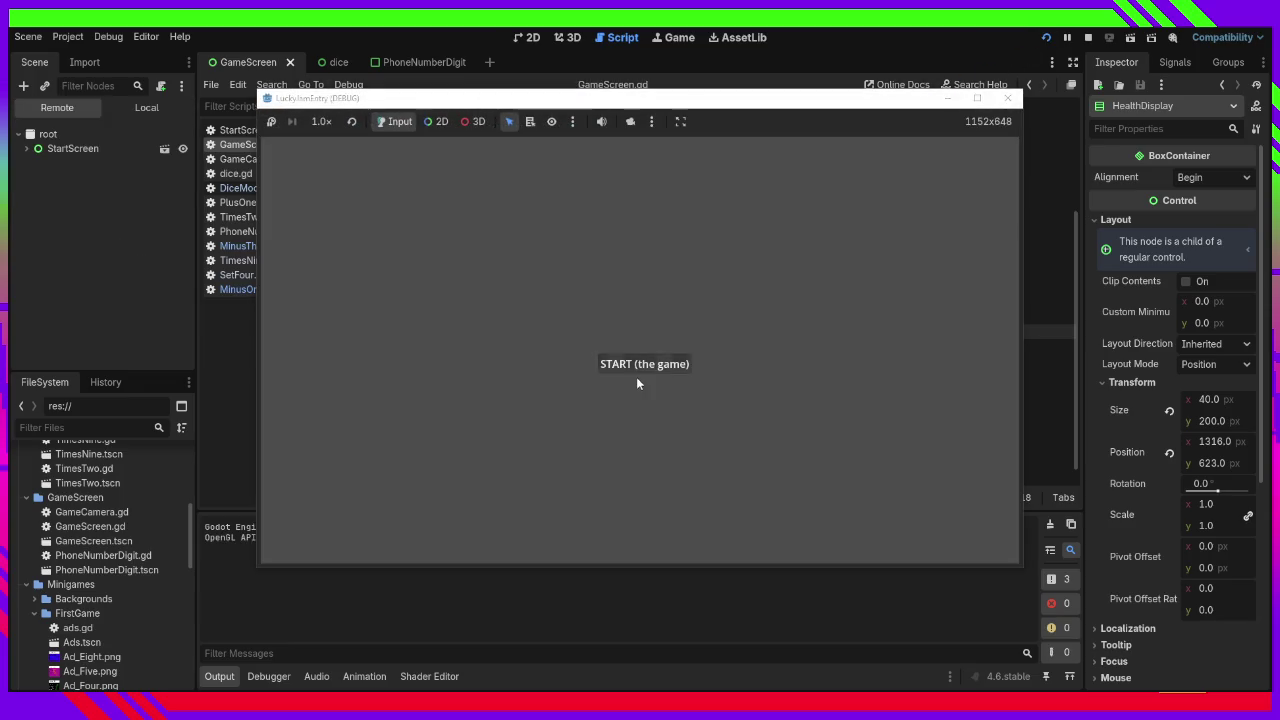
left_click(640, 365)
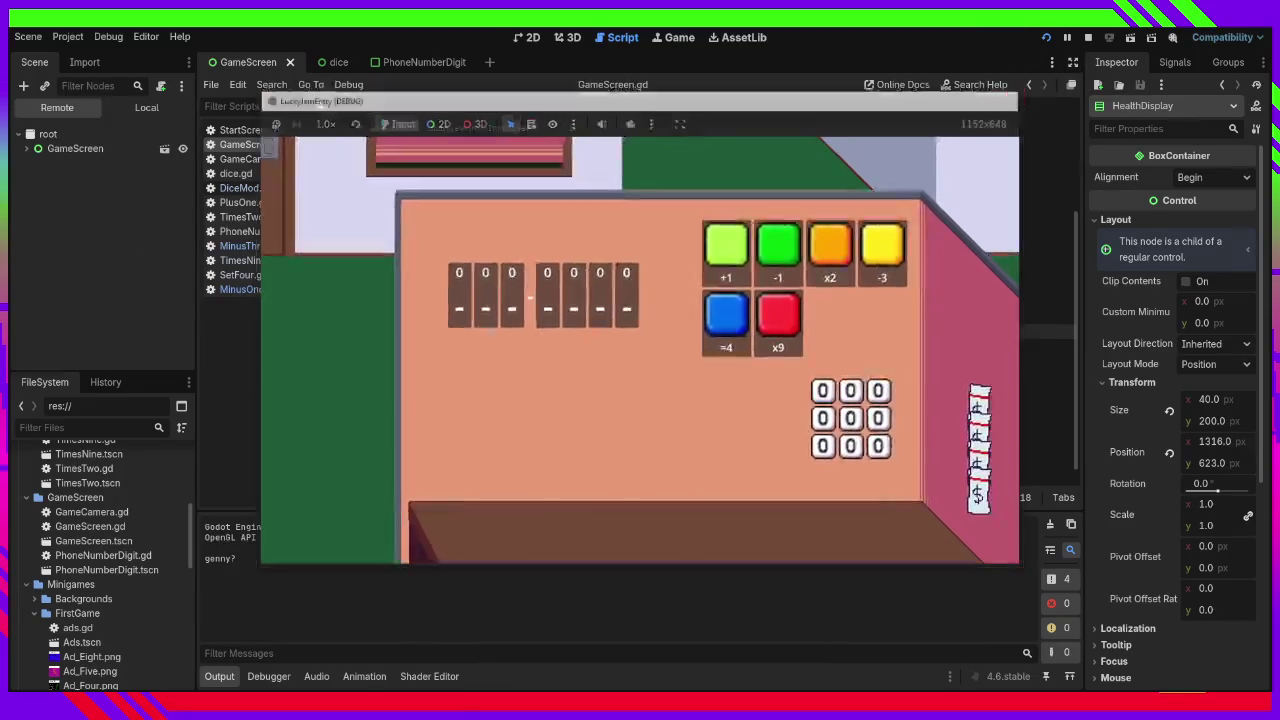
left_click(1007, 98)
Select and delete the temporary print("genny?") line on line 28.
left_click(493, 330)
left_click_drag(493, 330, 386, 337)
key("BackSpace")
key("BackSpace")
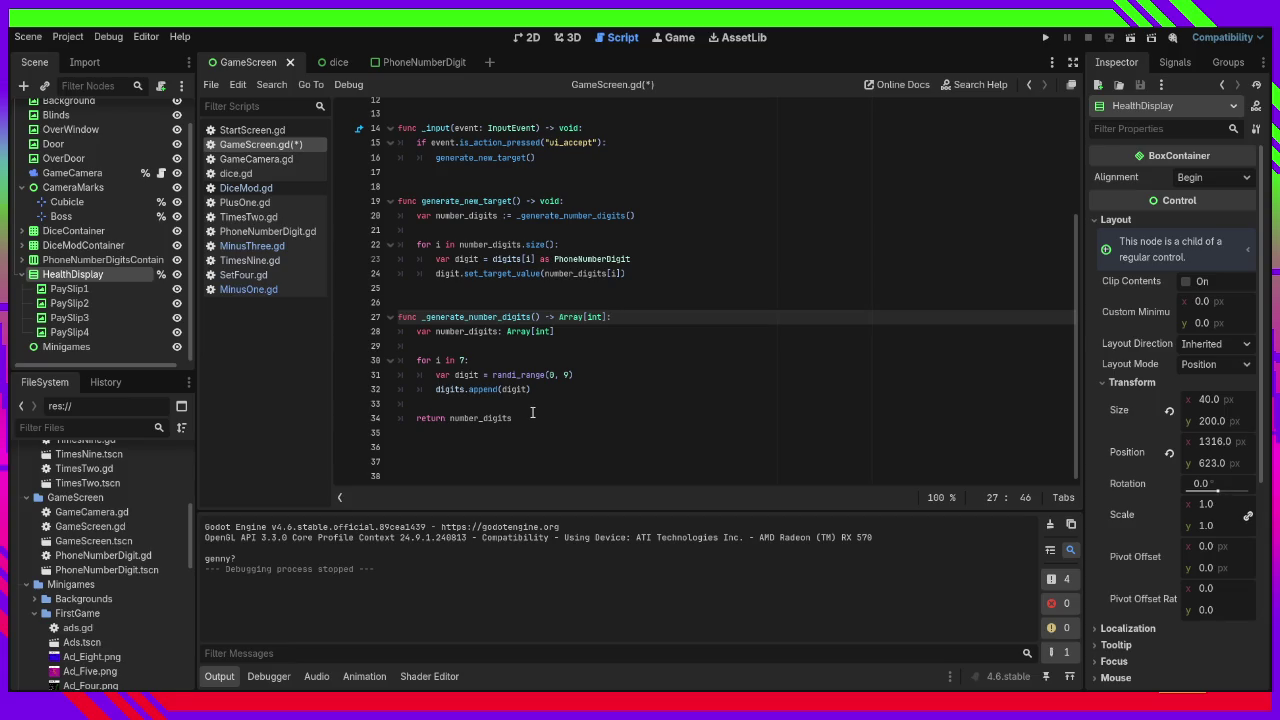
scroll(526, 414, "up", 4)
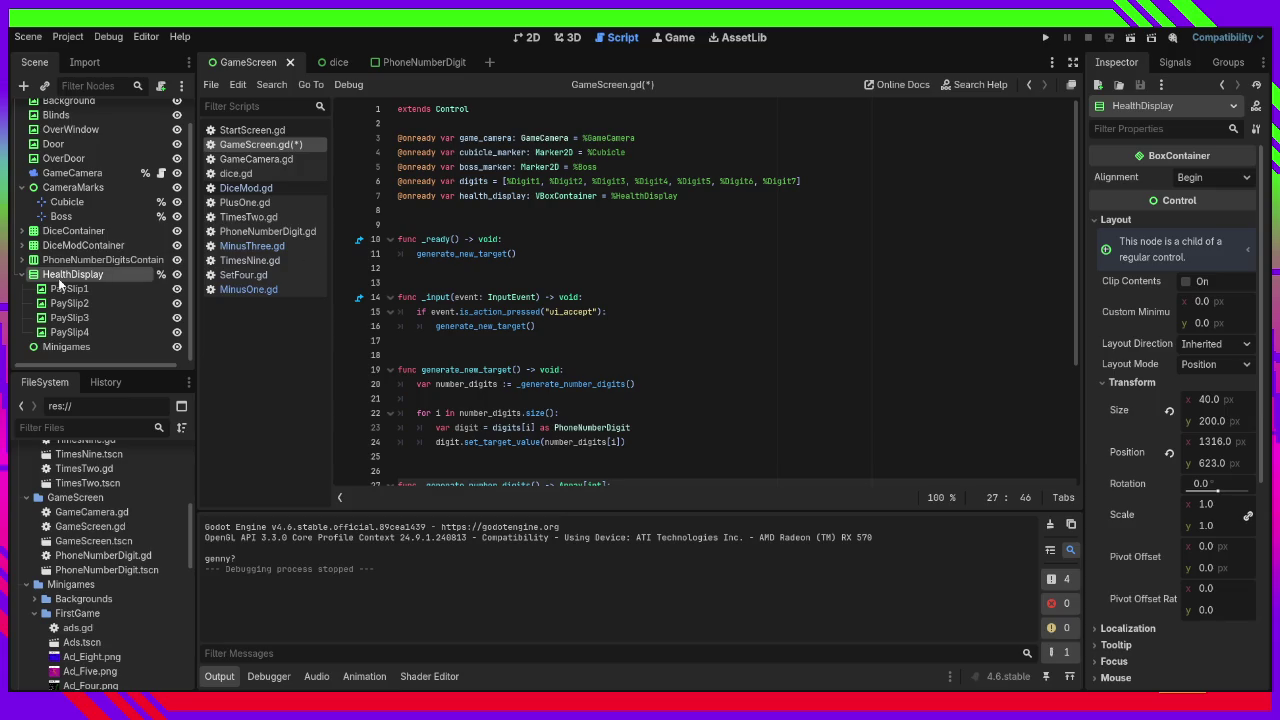
Expand and collapse DiceContainer, DiceModContainer and the phone number digits container.
scroll(70, 282, "up", 2)
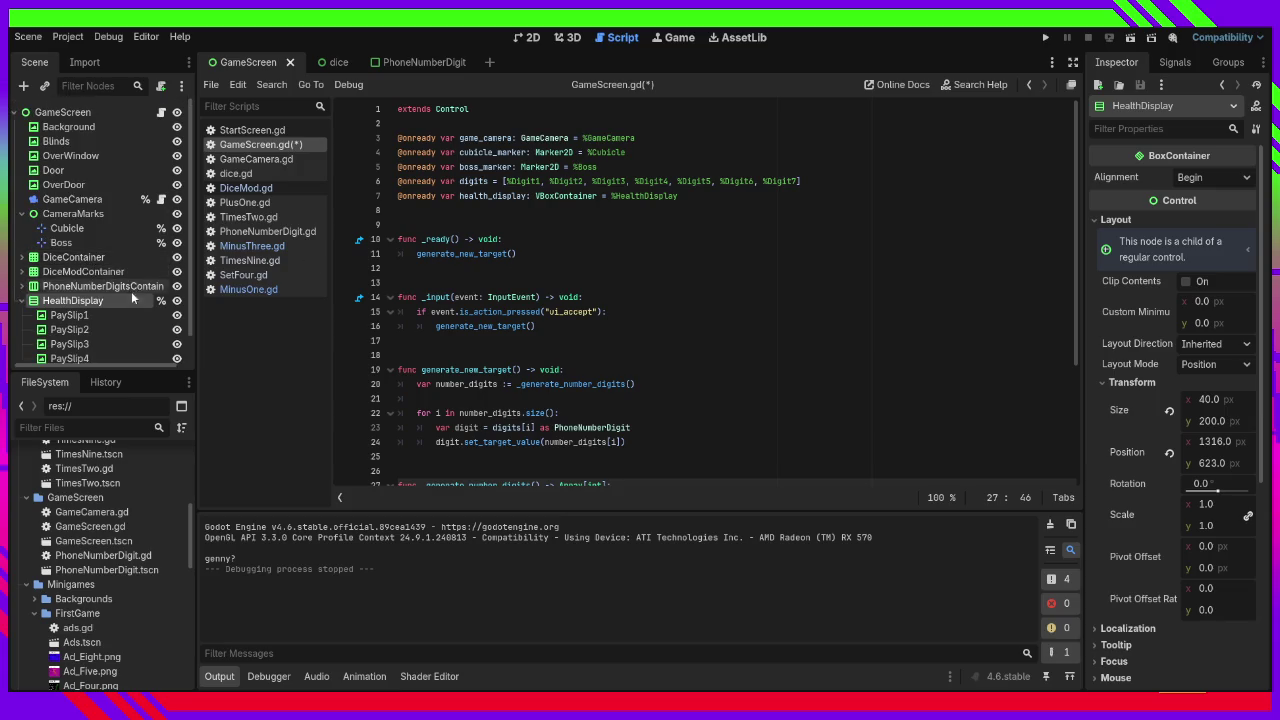
left_click(22, 273)
left_click(22, 273)
left_click(24, 257)
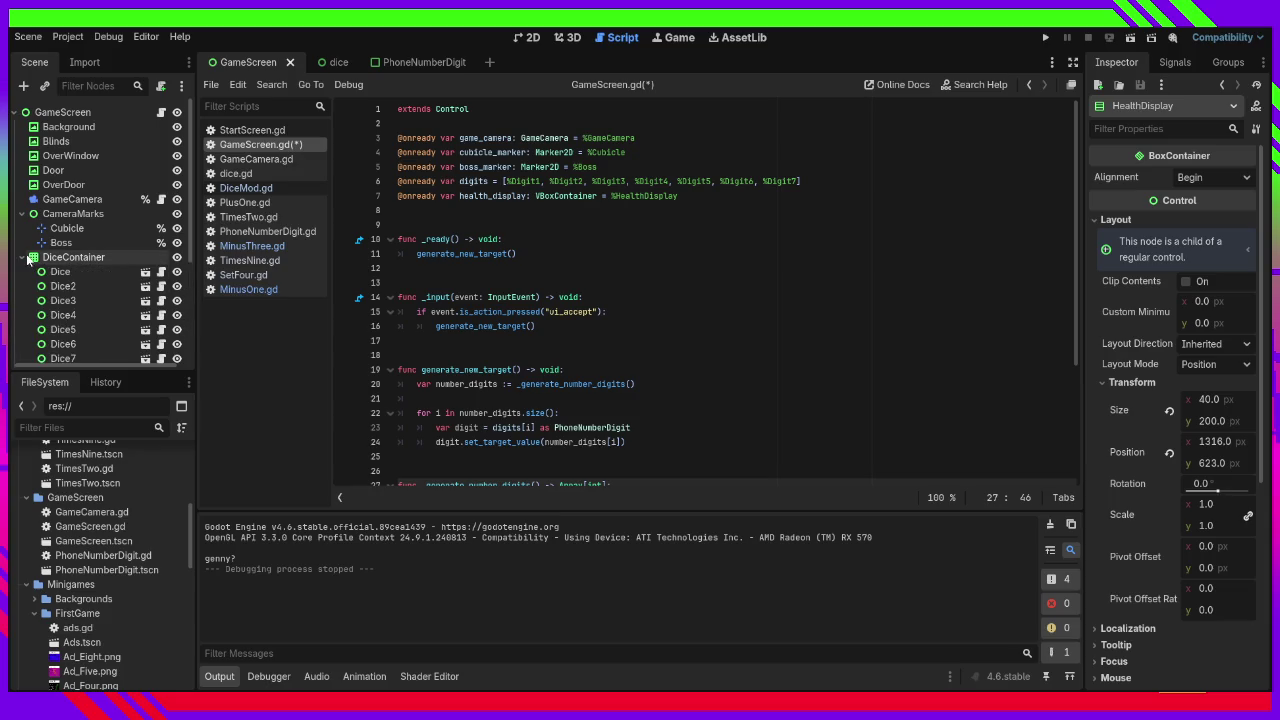
left_click(27, 257)
left_click(24, 286)
scroll(24, 300, "down", 3)
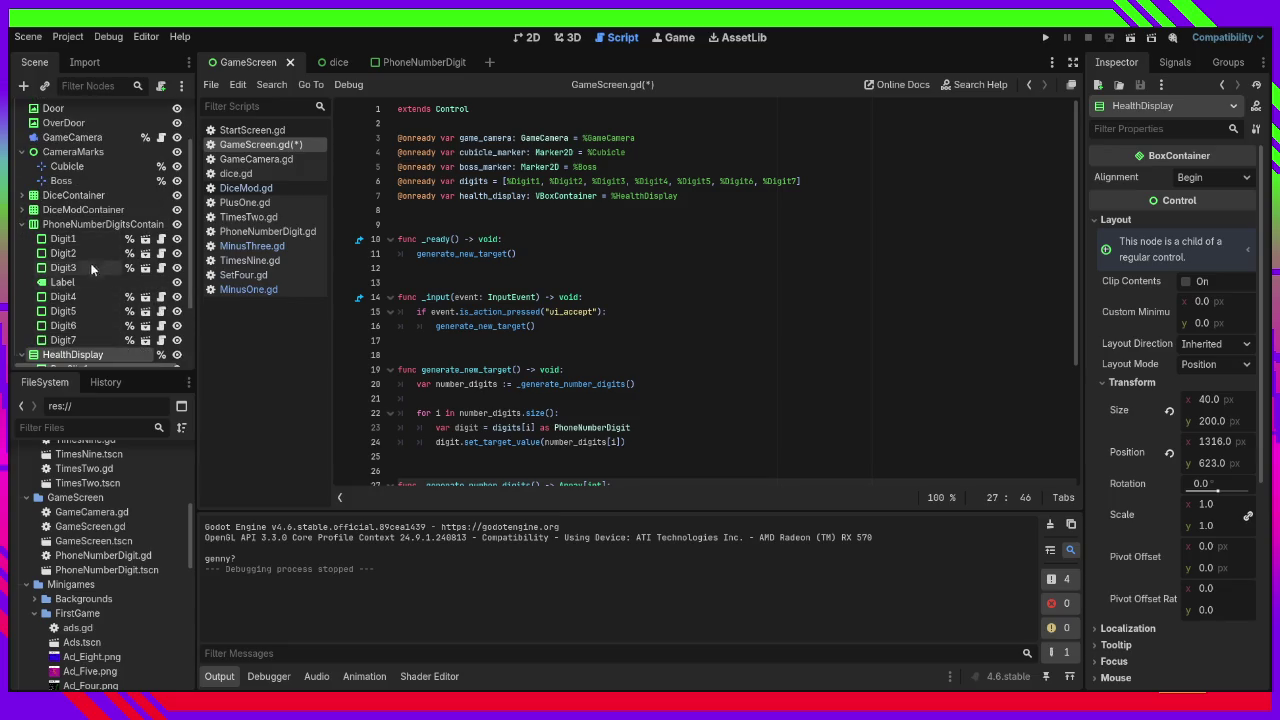
left_click(23, 225)
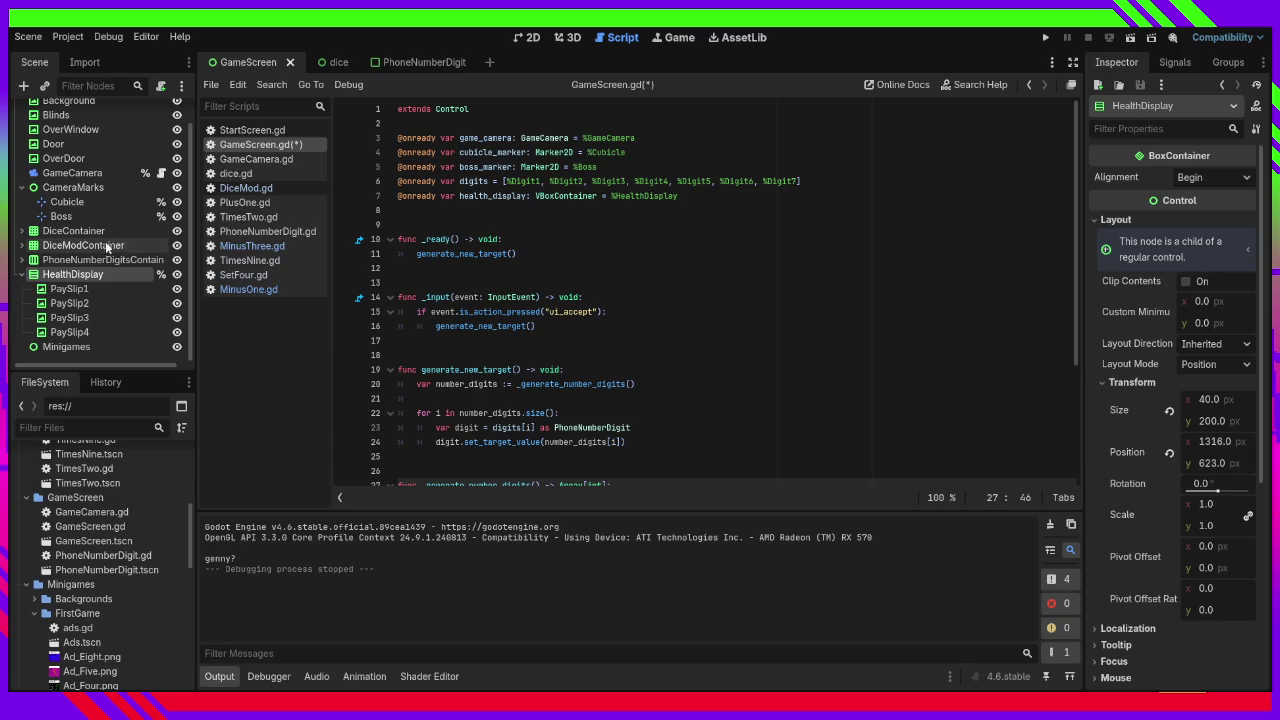
Jump from the set_target_value call to its definition in PhoneNumberDigit.gd.
scroll(619, 318, "down", 4)
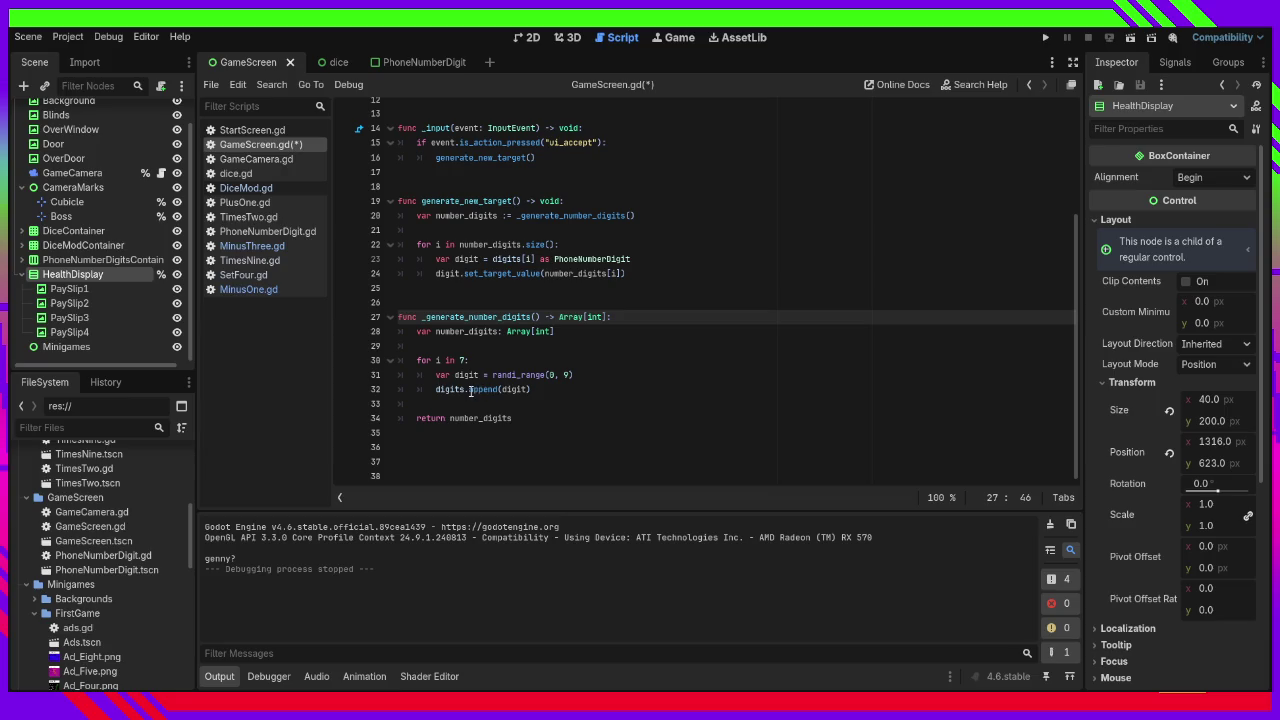
scroll(543, 340, "up", 3)
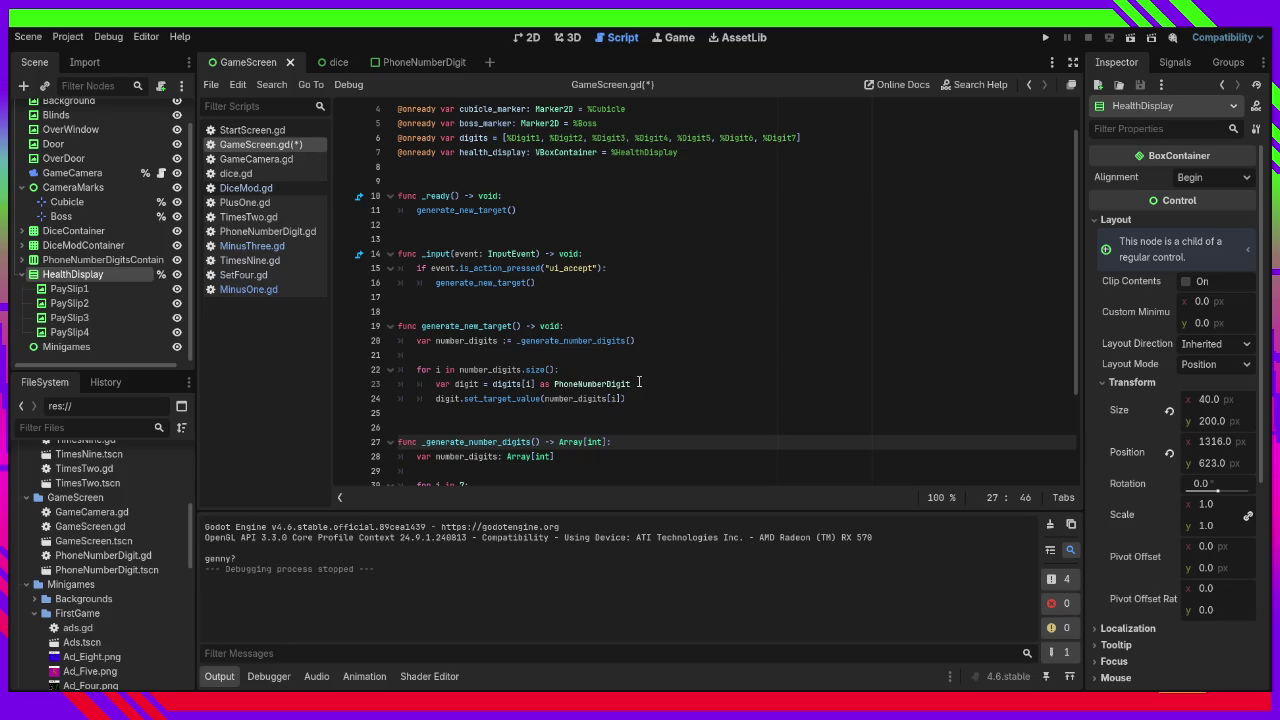
left_click(508, 399)
left_click(508, 399, "ctrl")
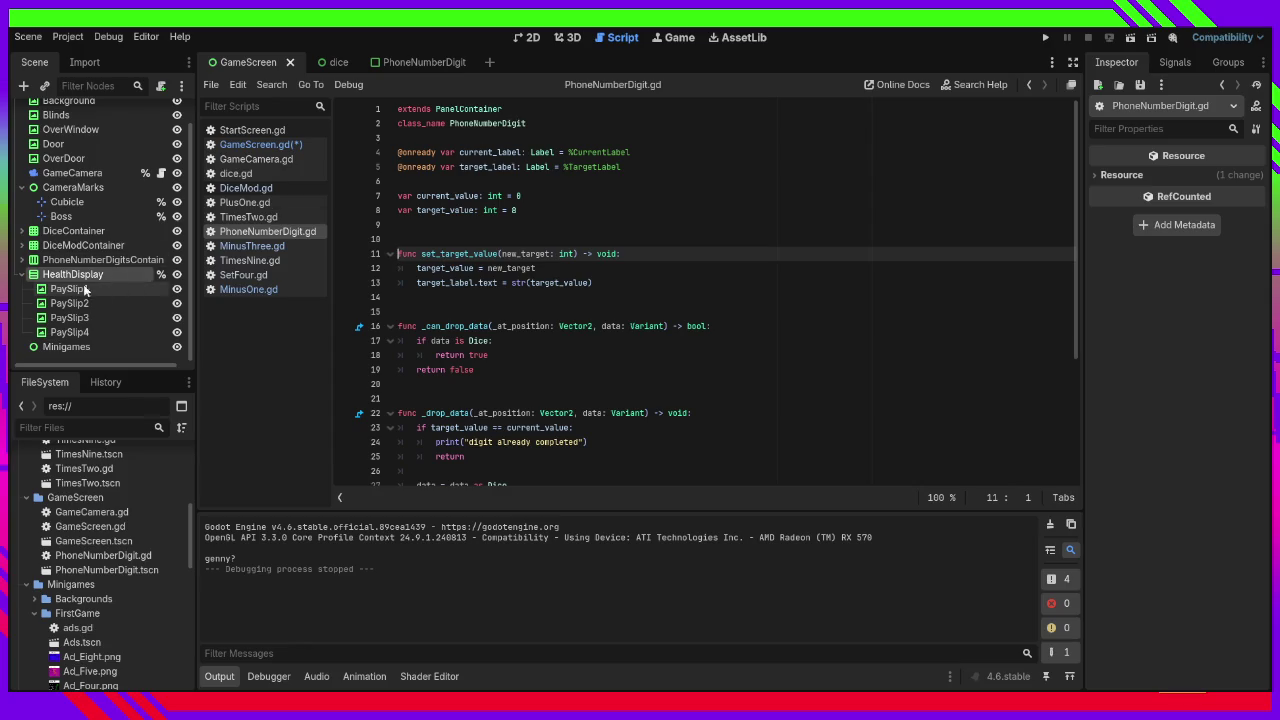
Select the Digit1 node, then bring up the GameScreen.gd script.
left_click(21, 259)
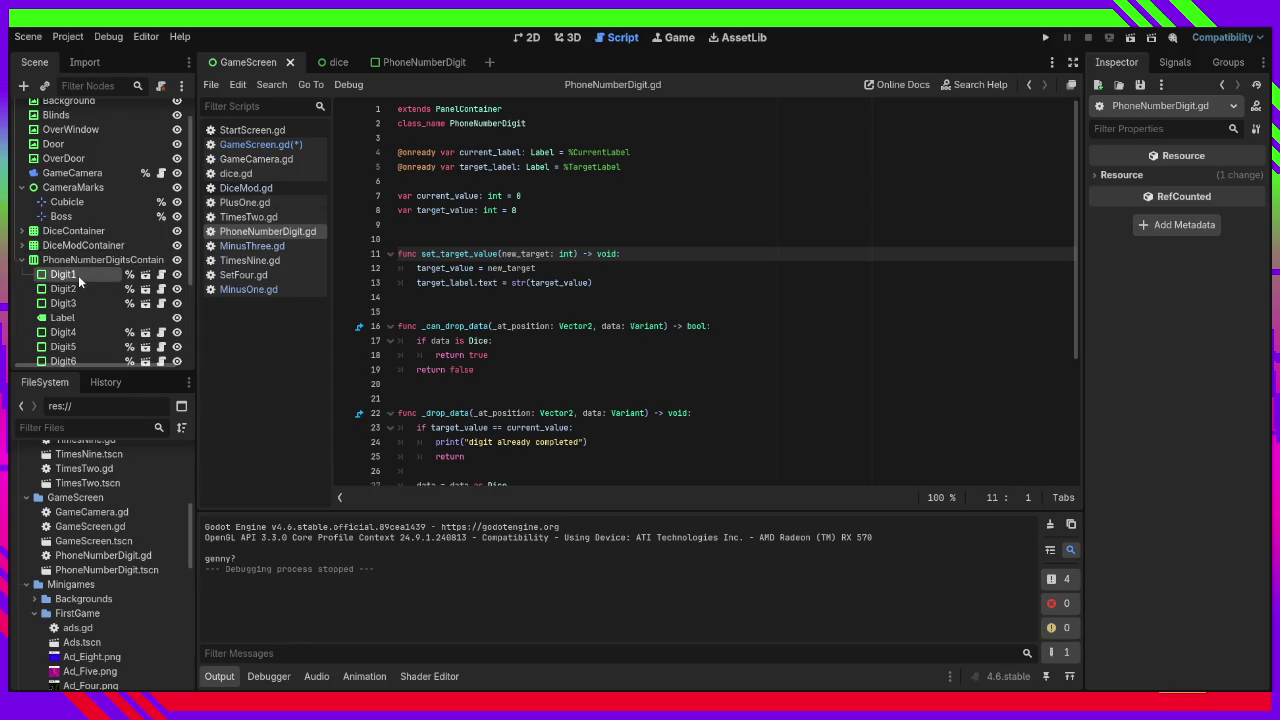
left_click(78, 275)
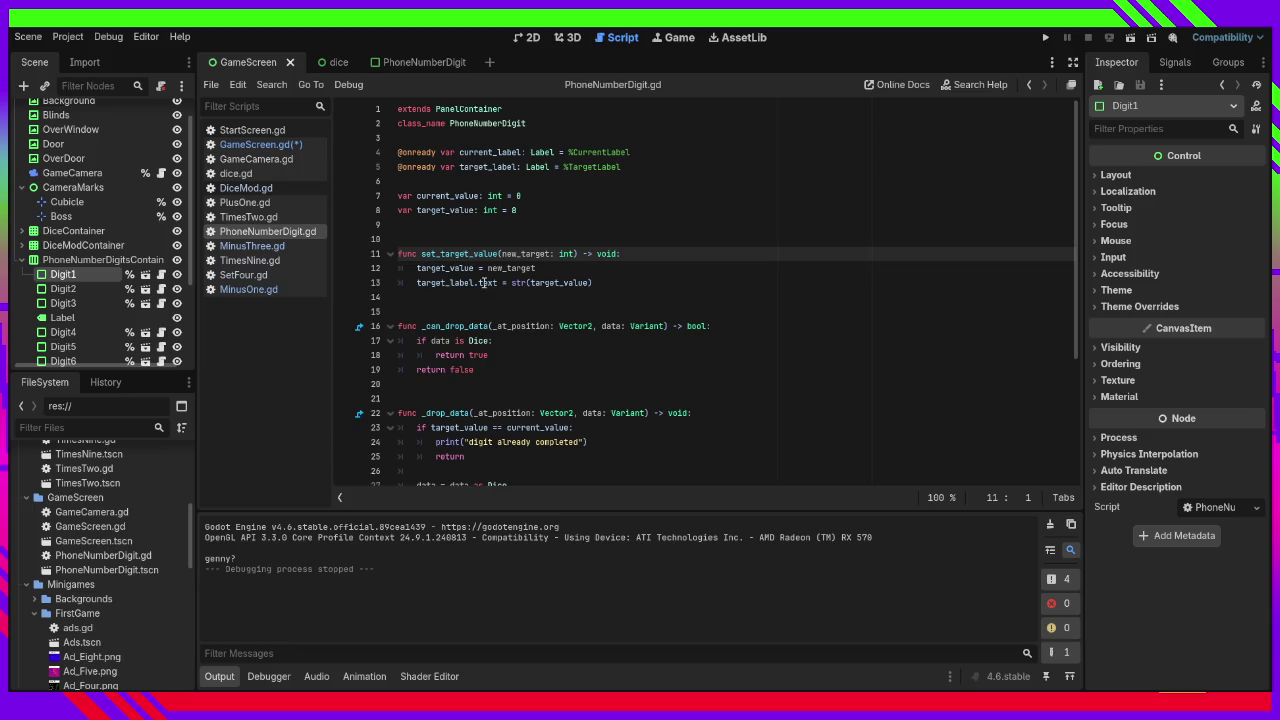
left_click(279, 146)
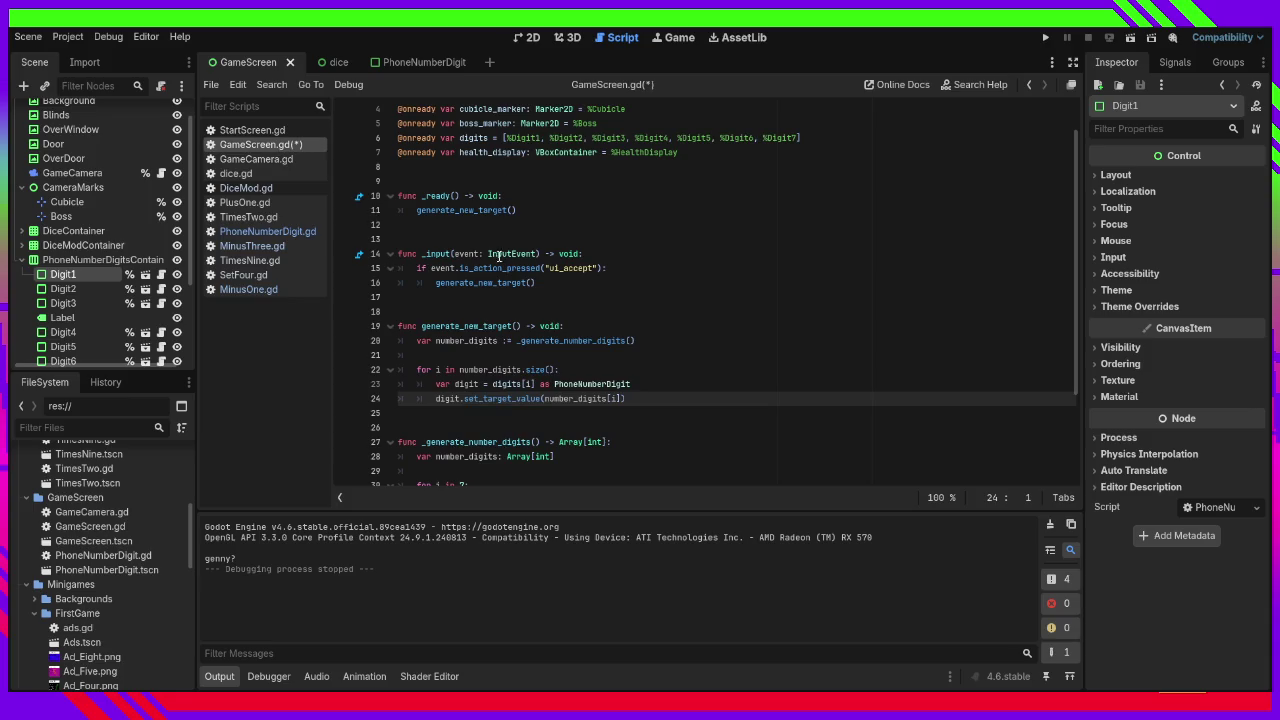
Check the set_target_value signature and save GameScreen.gd.
mouse_move(543, 403)
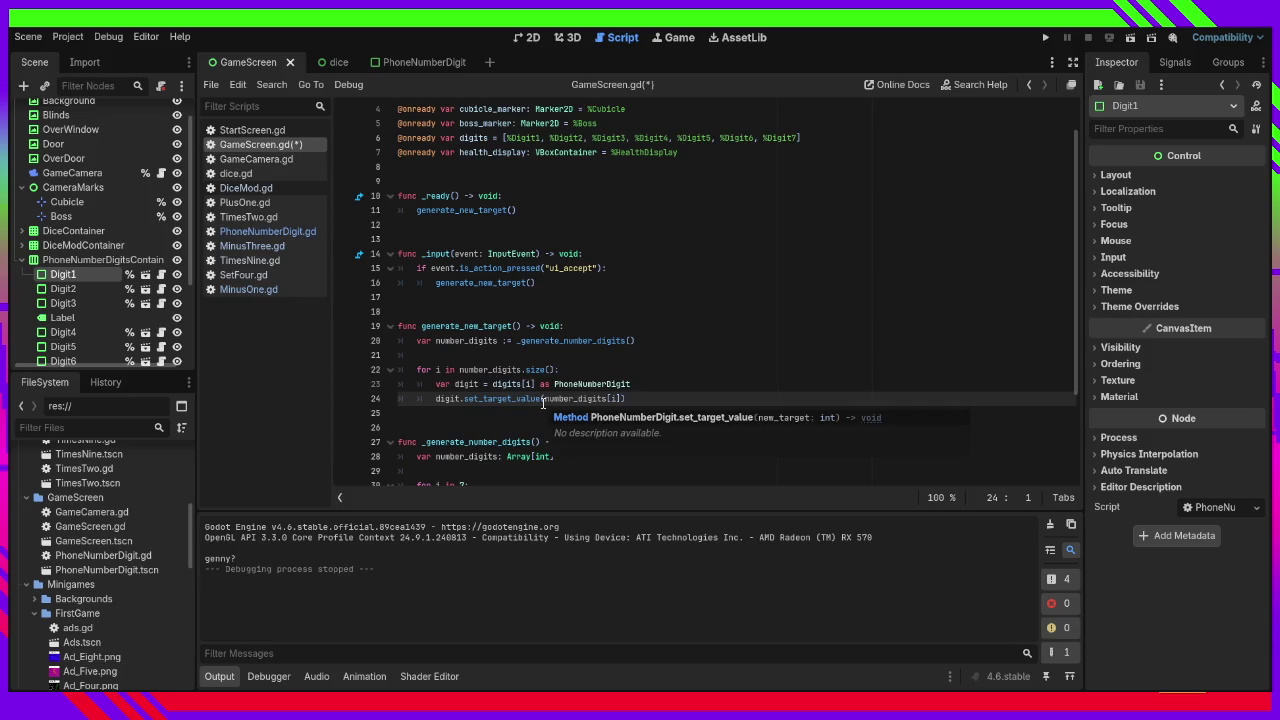
key("ctrl+s")
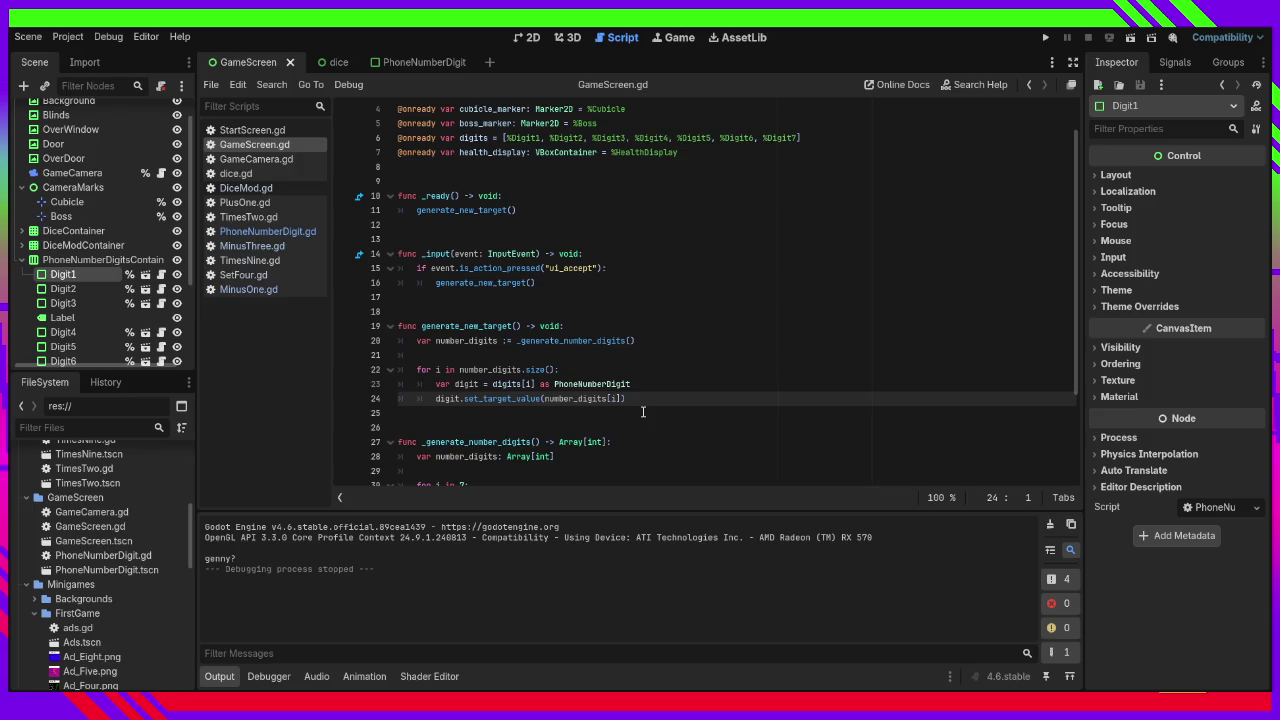
left_click(643, 411)
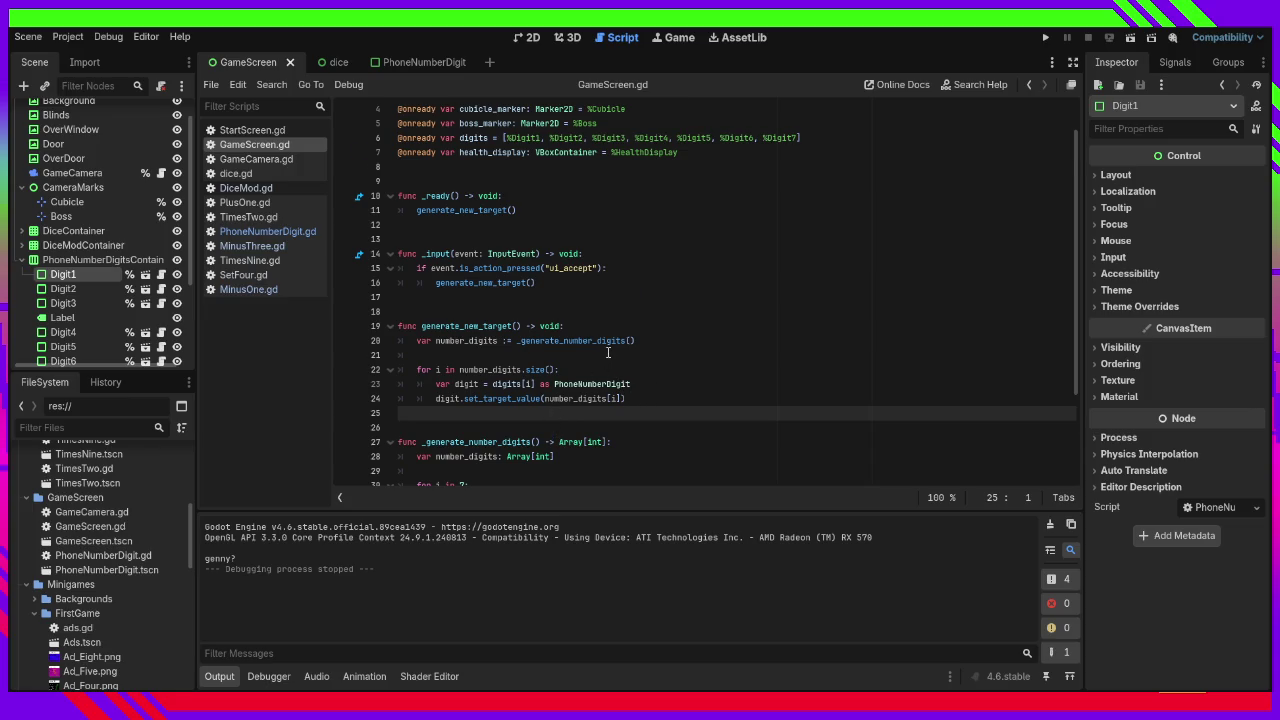
Add print(number_digits) below the number_digits declaration.
scroll(607, 352, "down", 2)
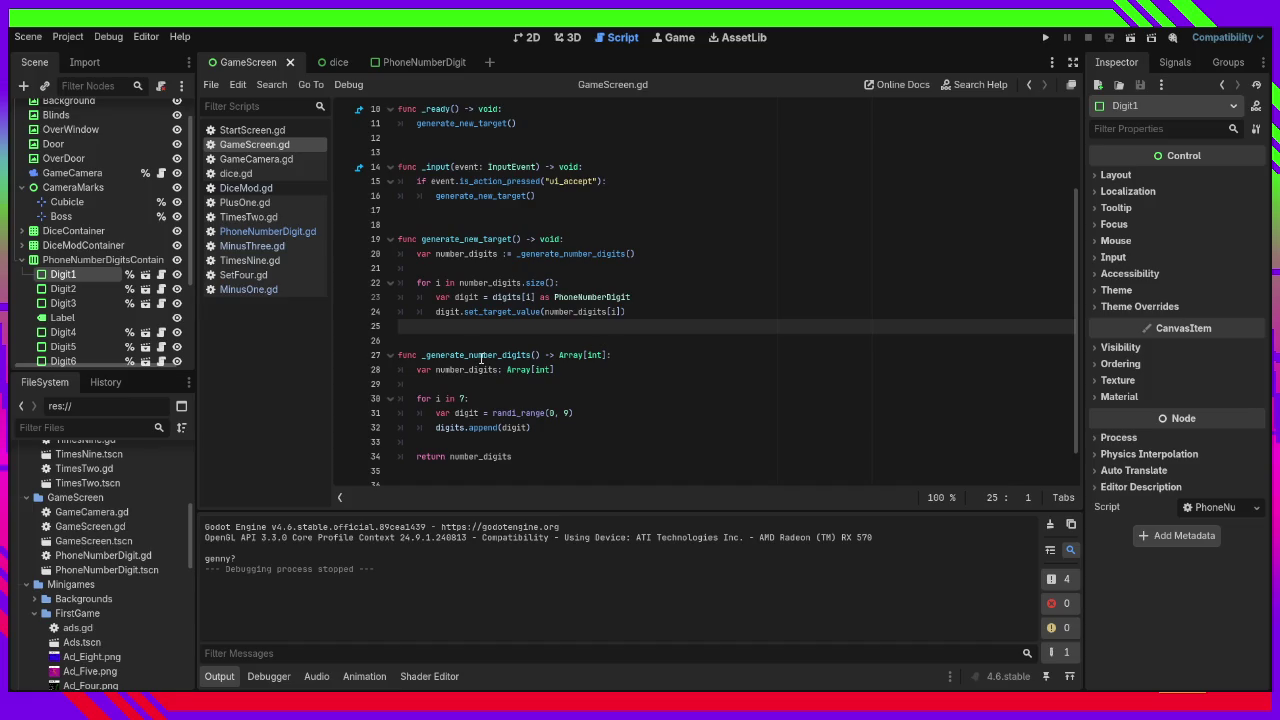
left_click(539, 268)
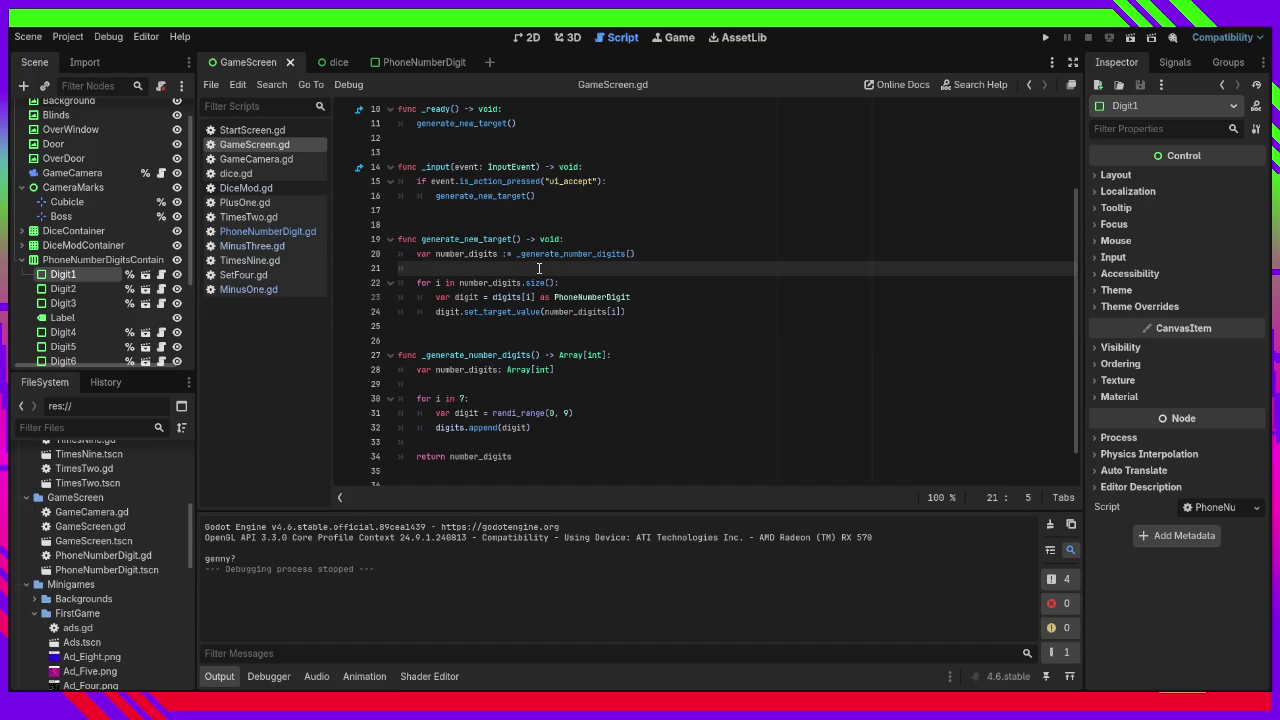
type("print(")
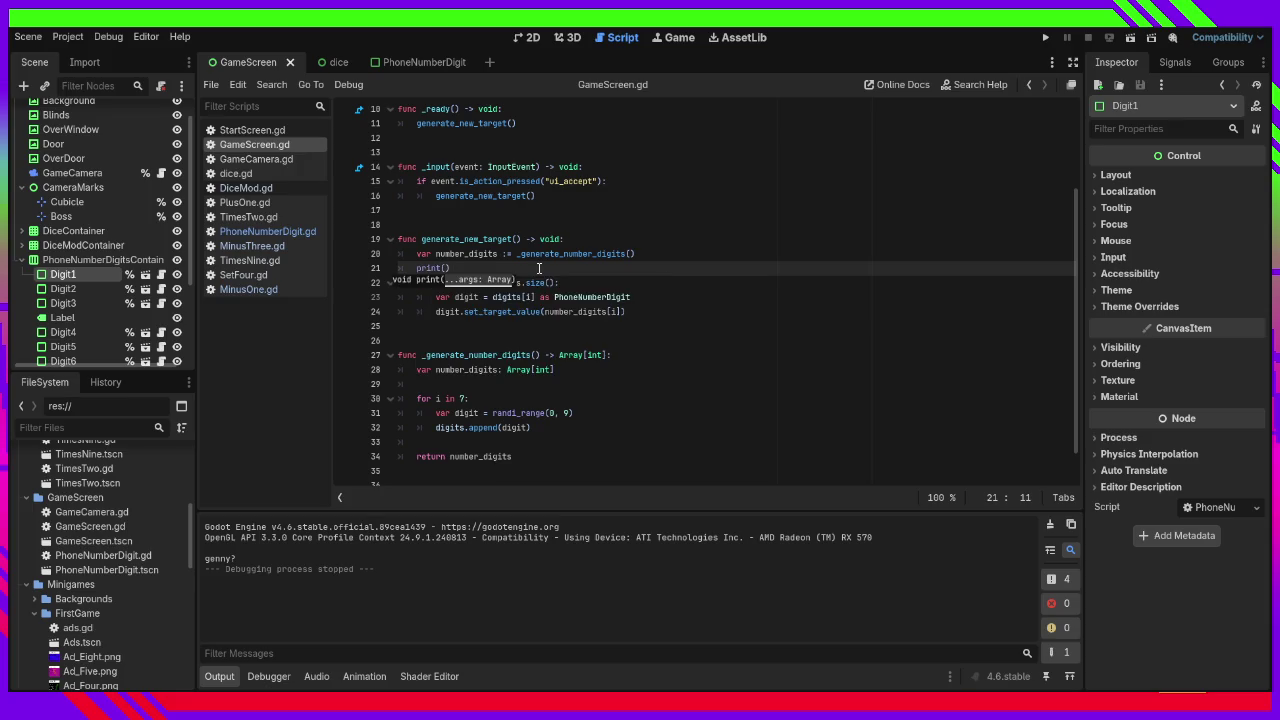
type("num")
key("Return")
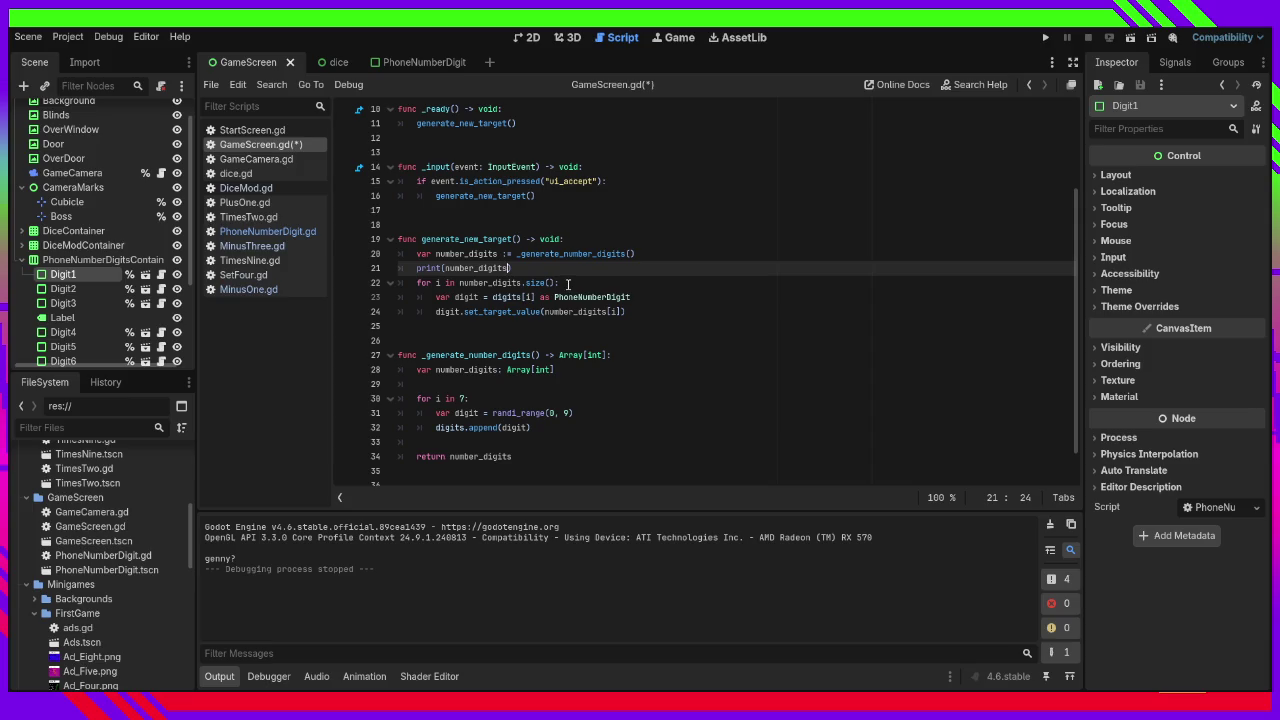
Add a "================" separator print and print(i) at the start of the loop.
left_click(638, 285)
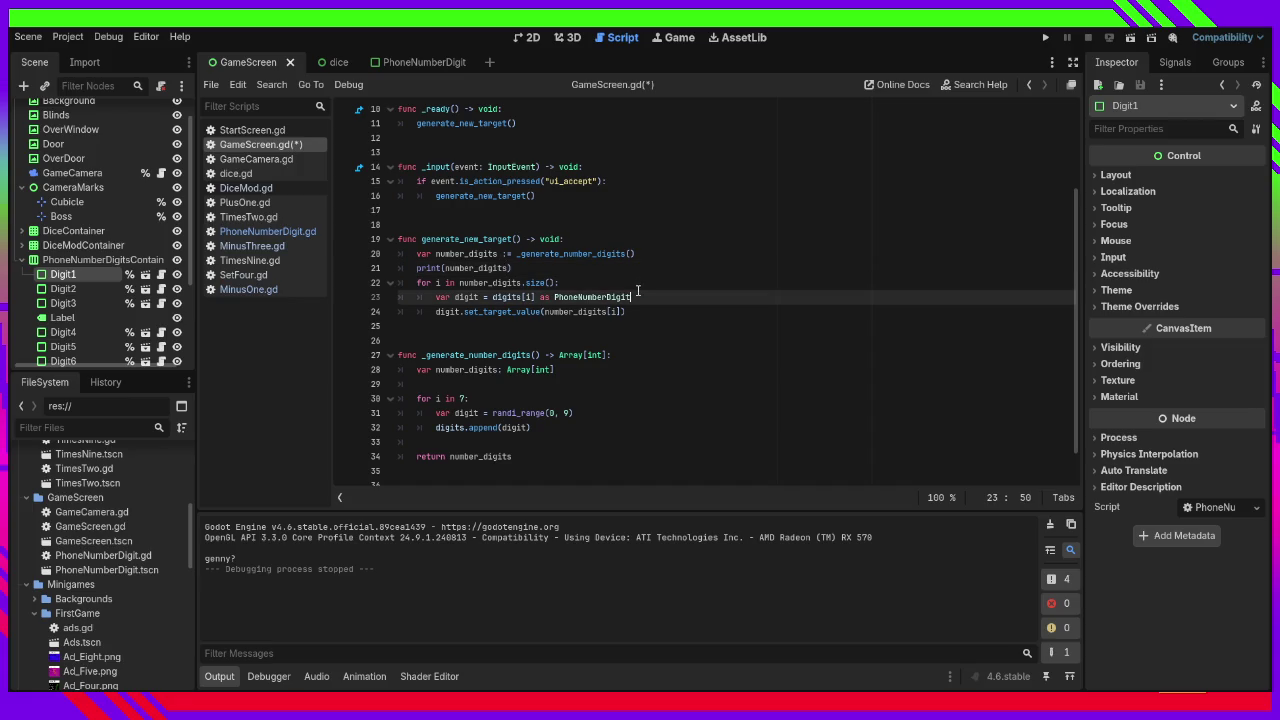
key("Return")
type("print(i")
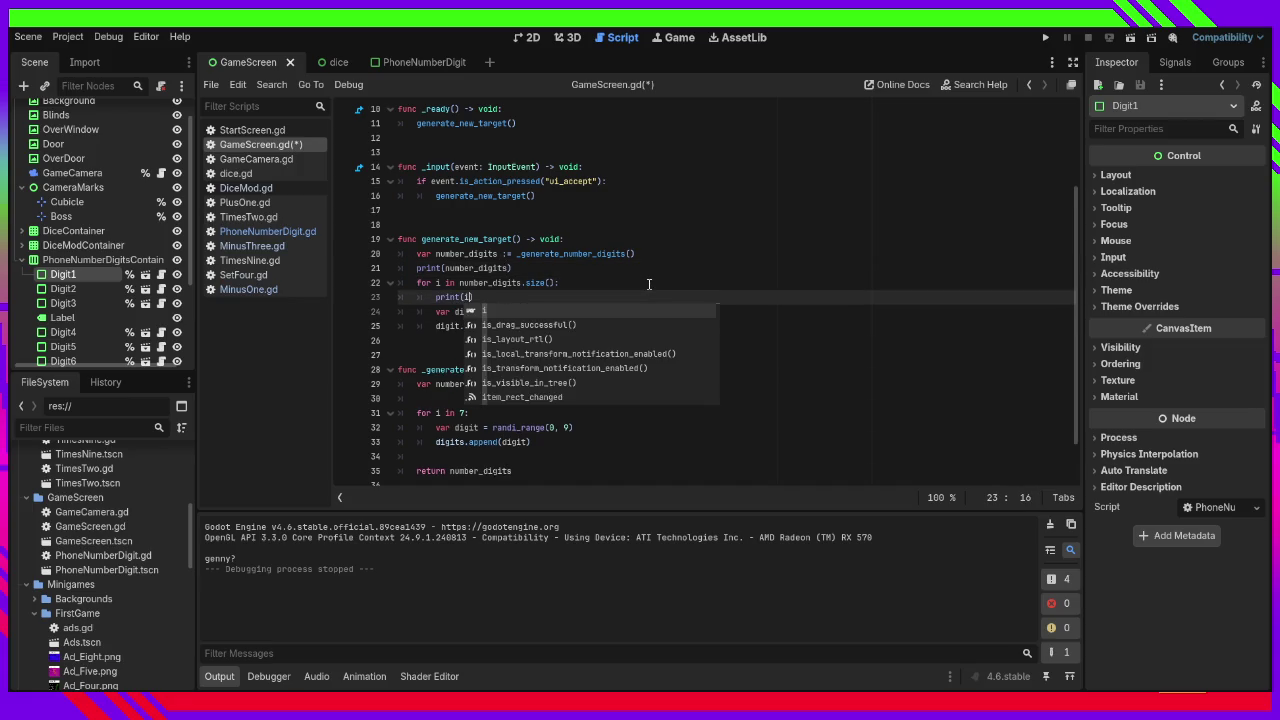
type(")")
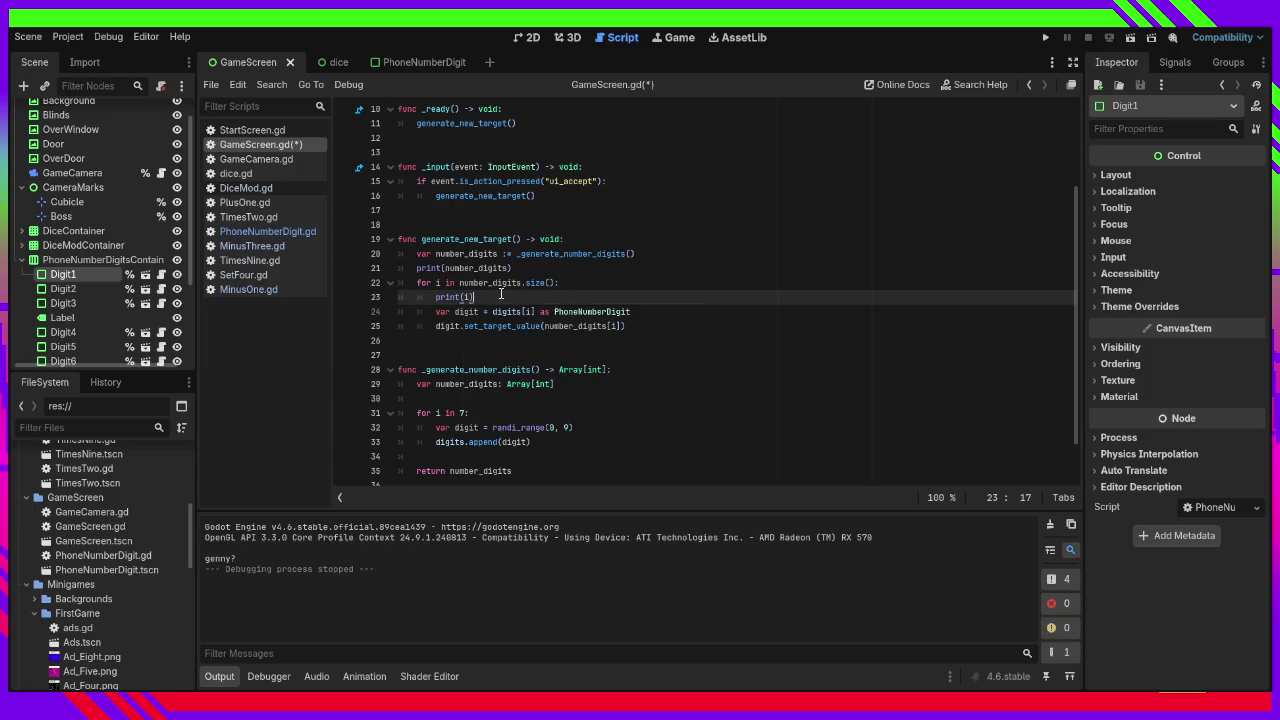
left_click(577, 284)
key("Return")
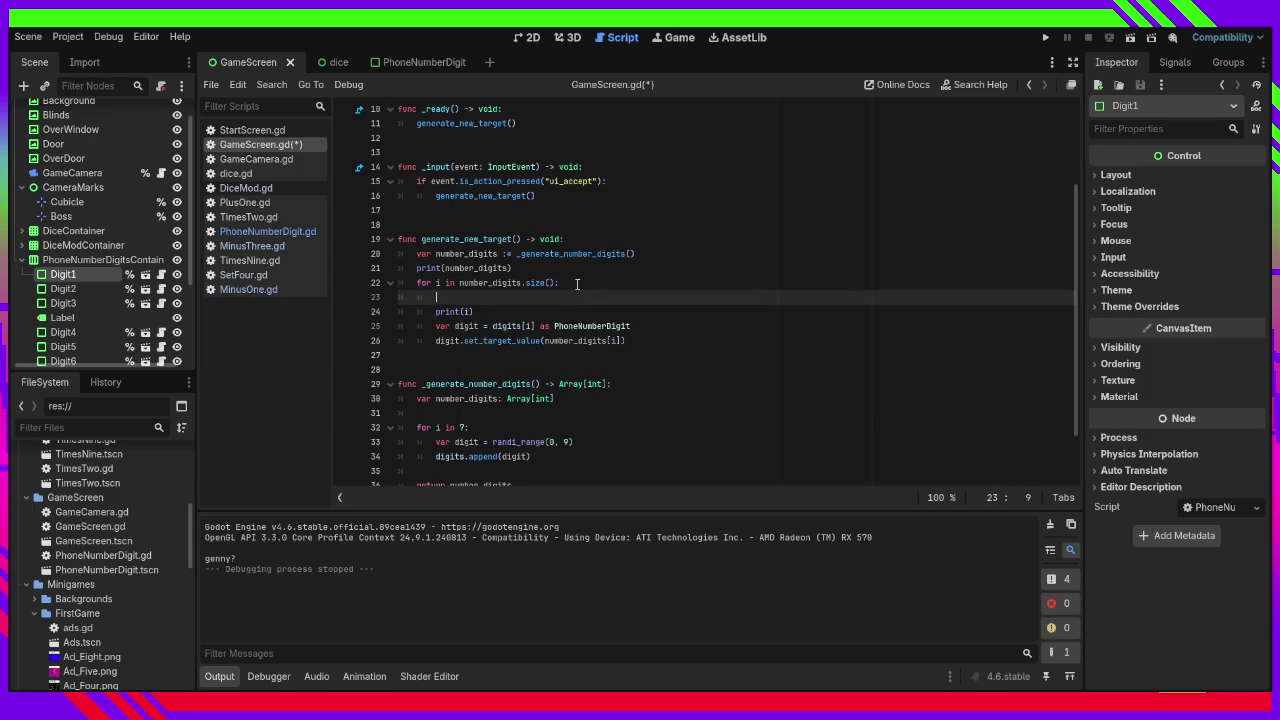
type("print(\"=====")
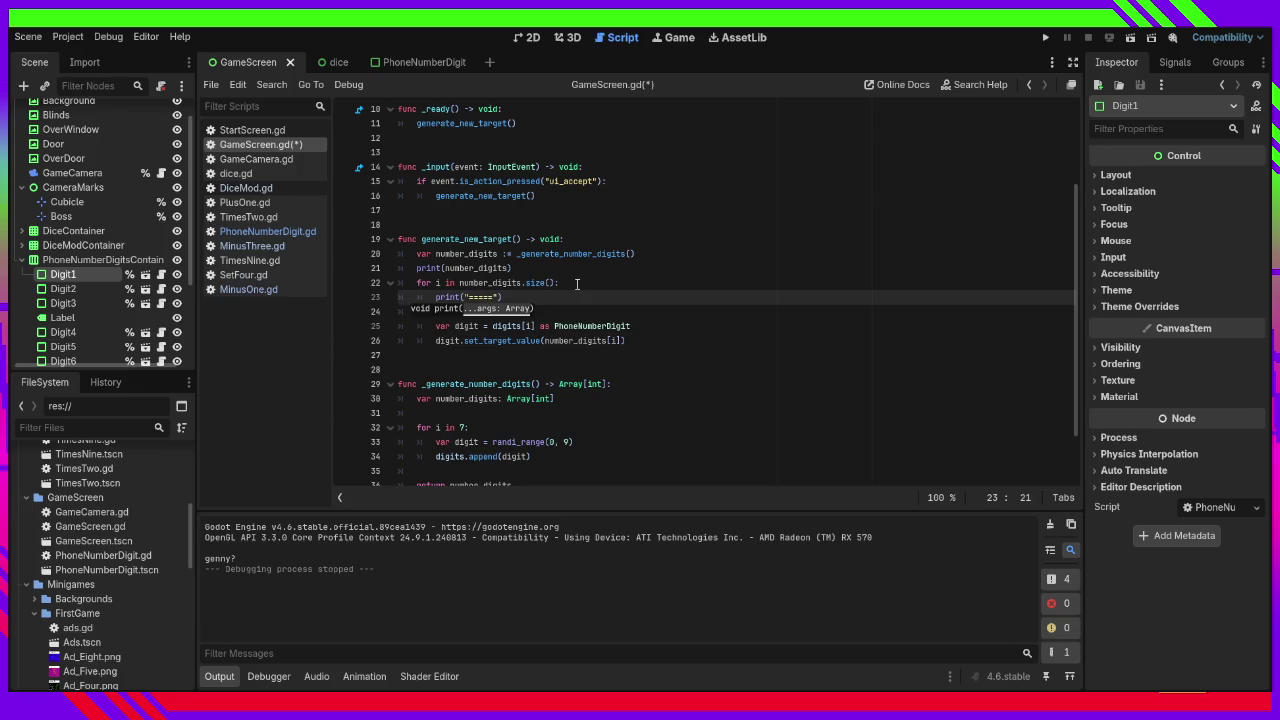
type("============")
key("End")
key("Return")
type("print(i)")
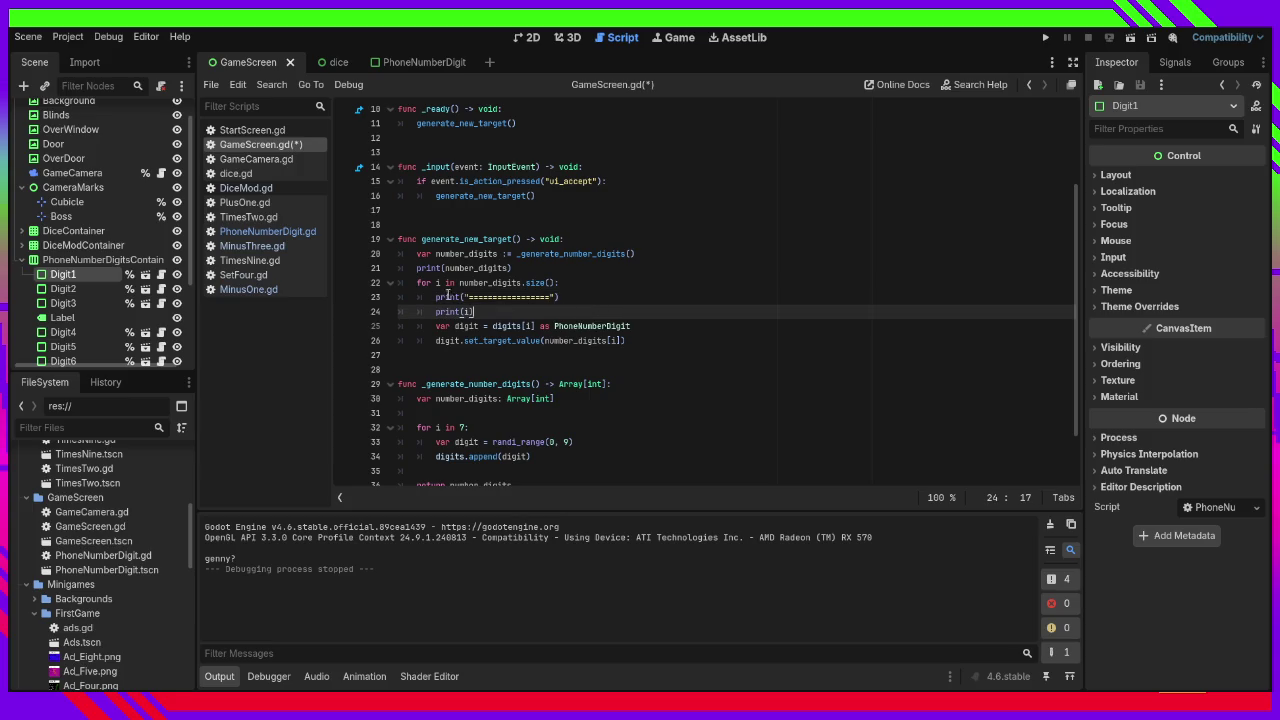
Add print(digit) and print(number_digits[i]) below the digit lookup line.
left_click(636, 326)
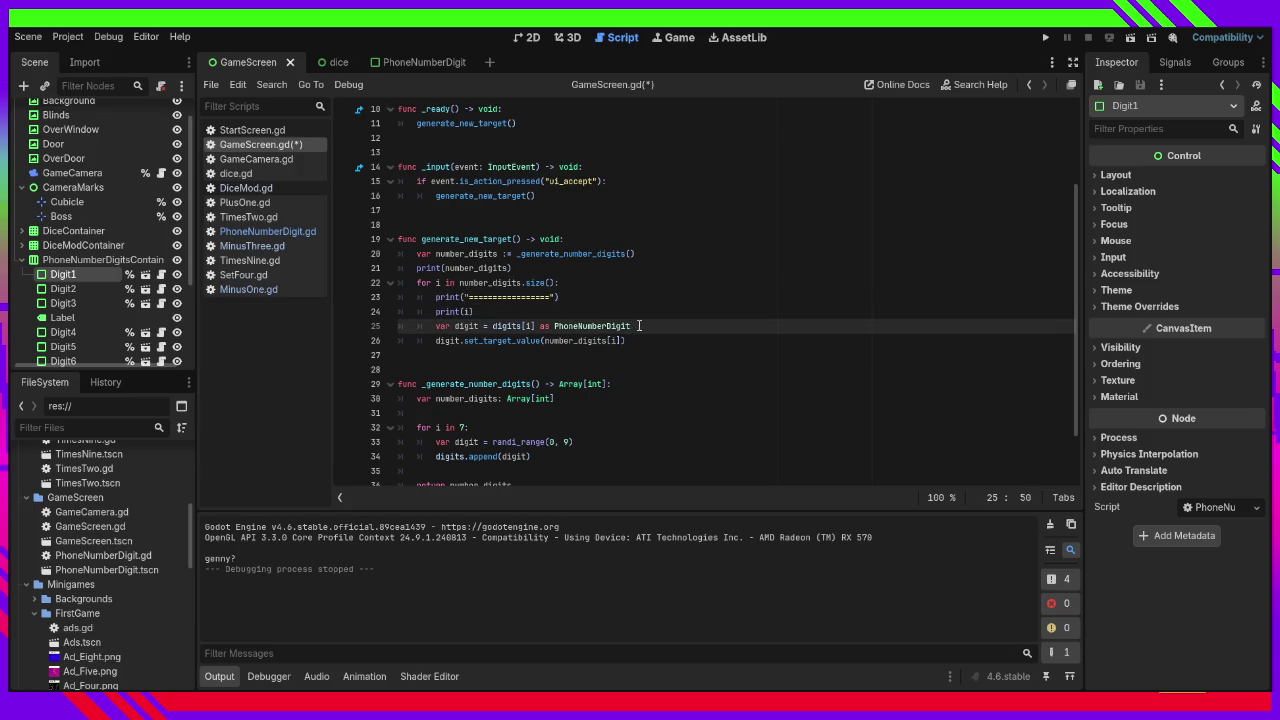
key("Return")
type("print")
type("(digit")
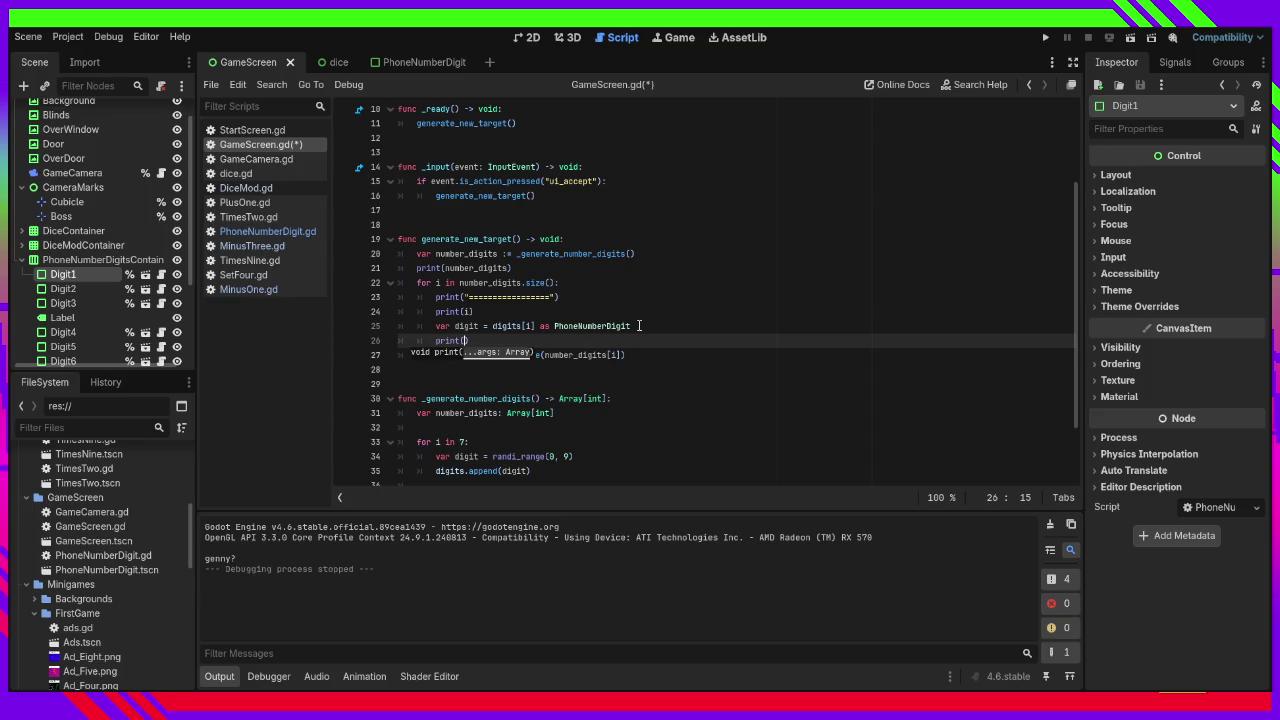
type(")")
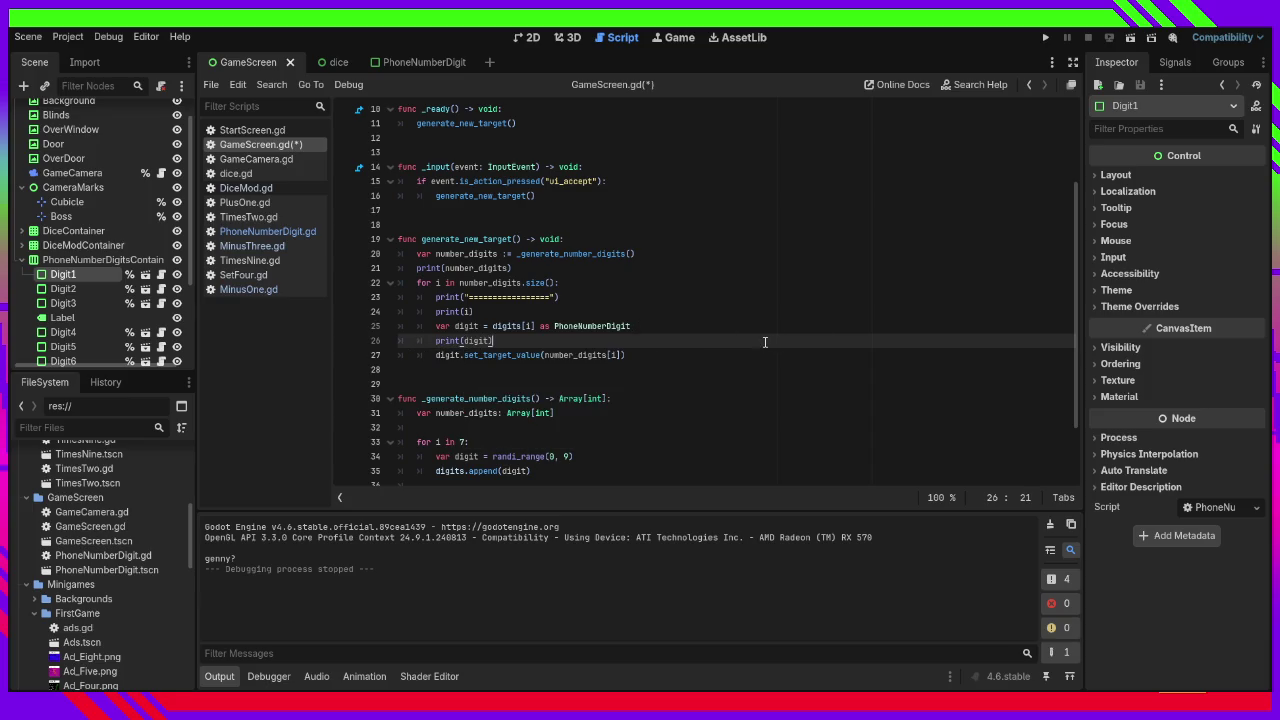
left_click(547, 355)
left_click_drag(547, 355, 622, 355)
key("ctrl+c")
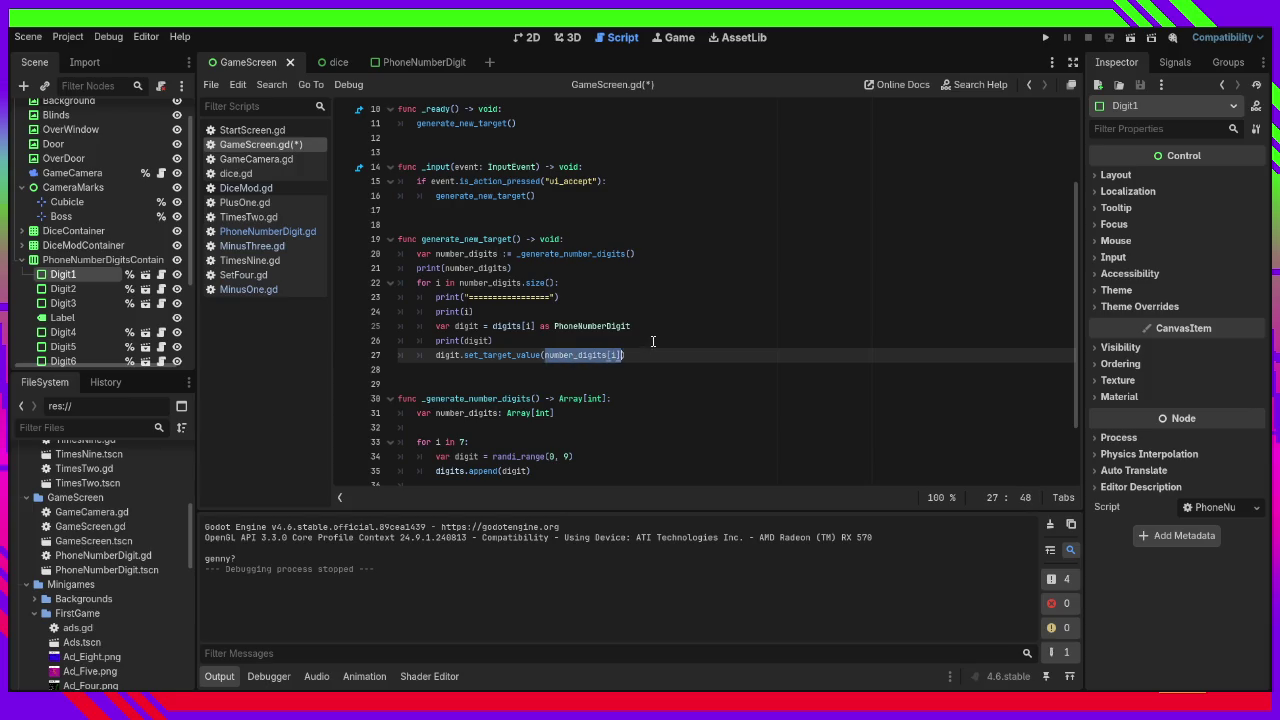
left_click(653, 341)
key("Return")
type("print(")
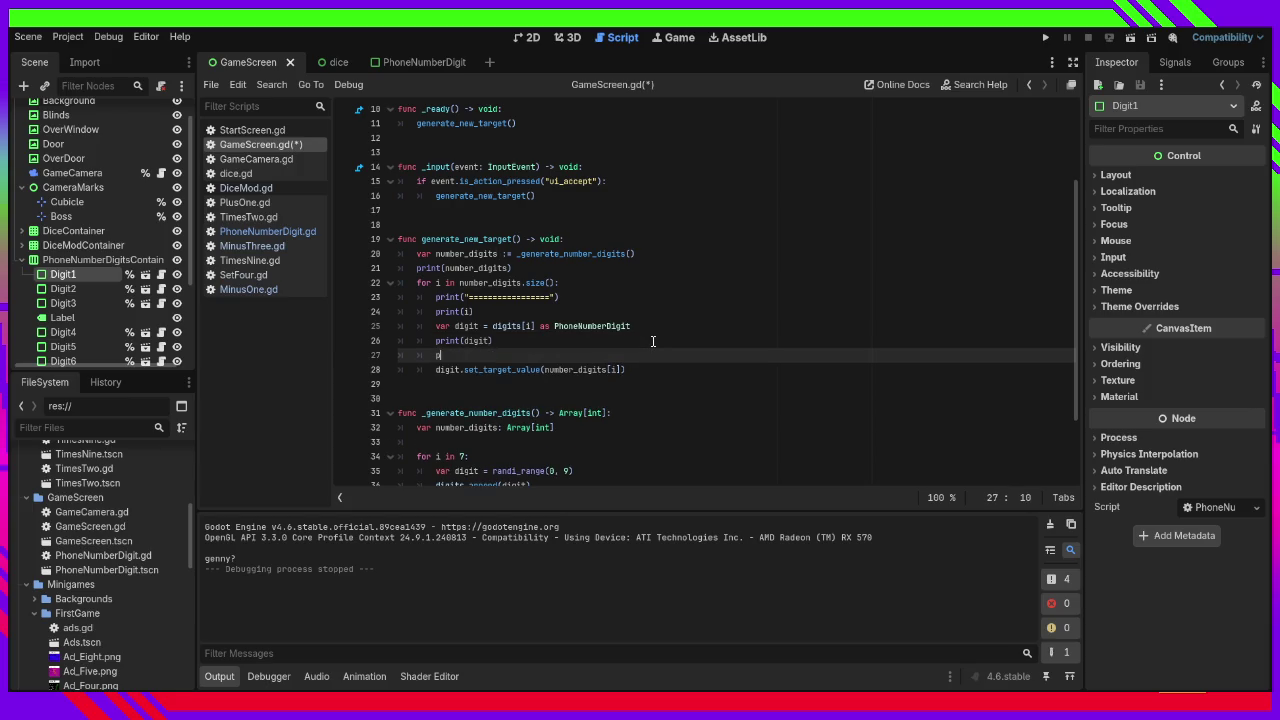
key("ctrl+v")
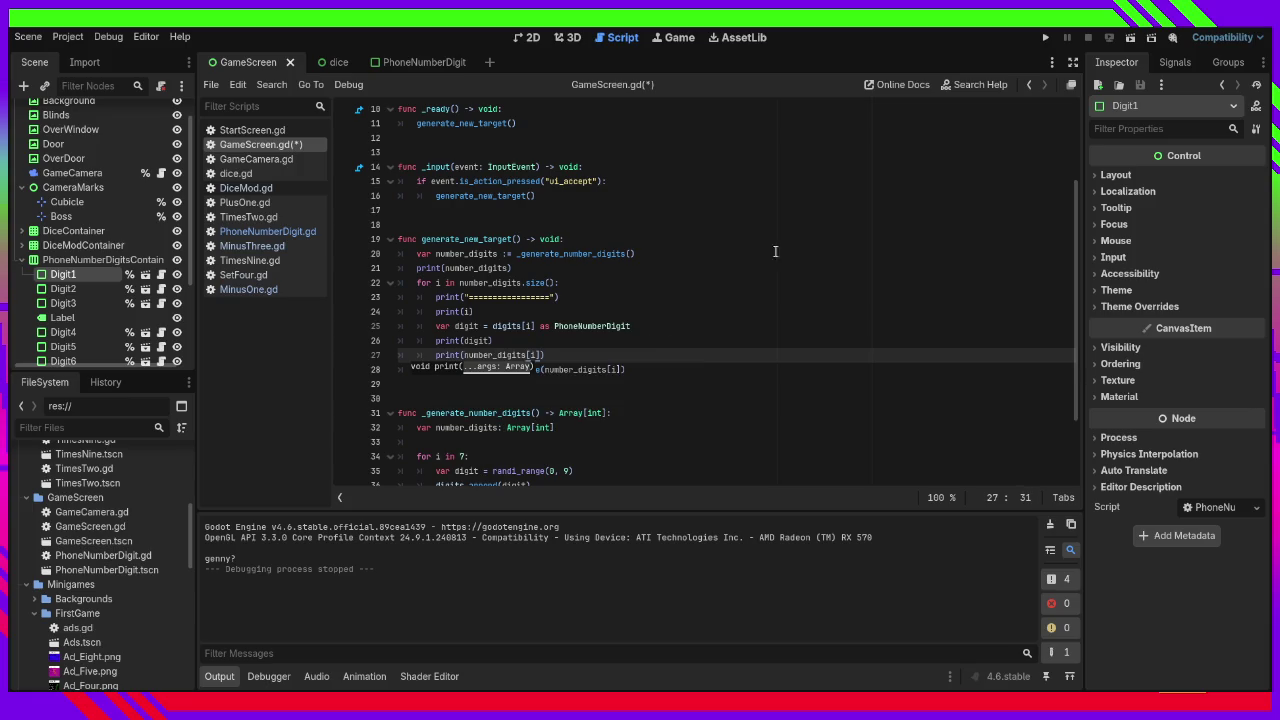
Playtest the game to read the debug output, which shows an empty list.
left_click(1044, 42)
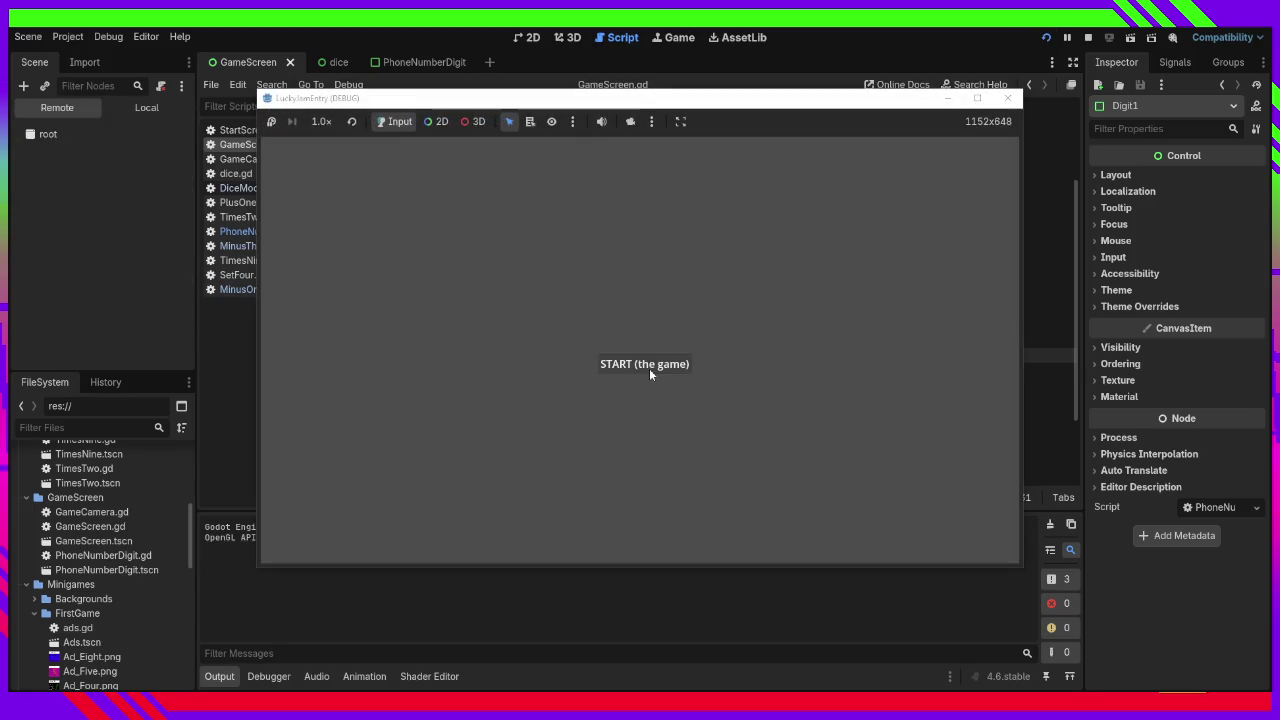
left_click(649, 366)
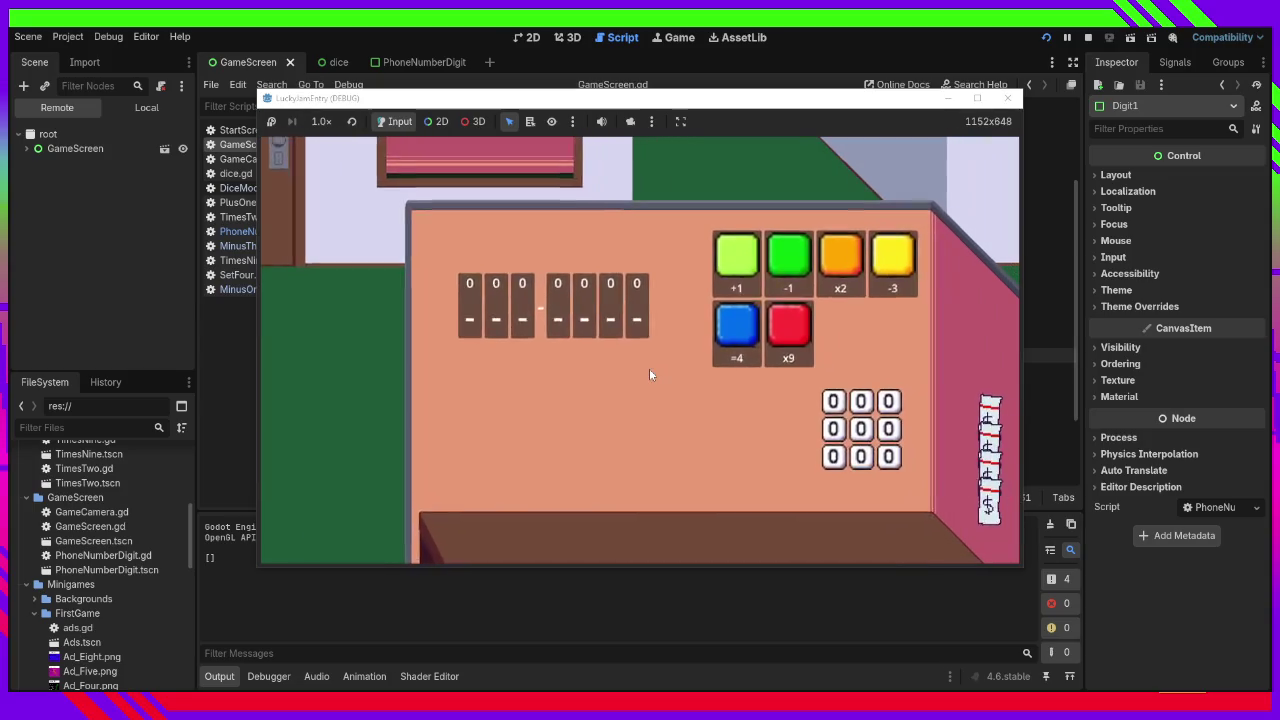
left_click(1005, 99)
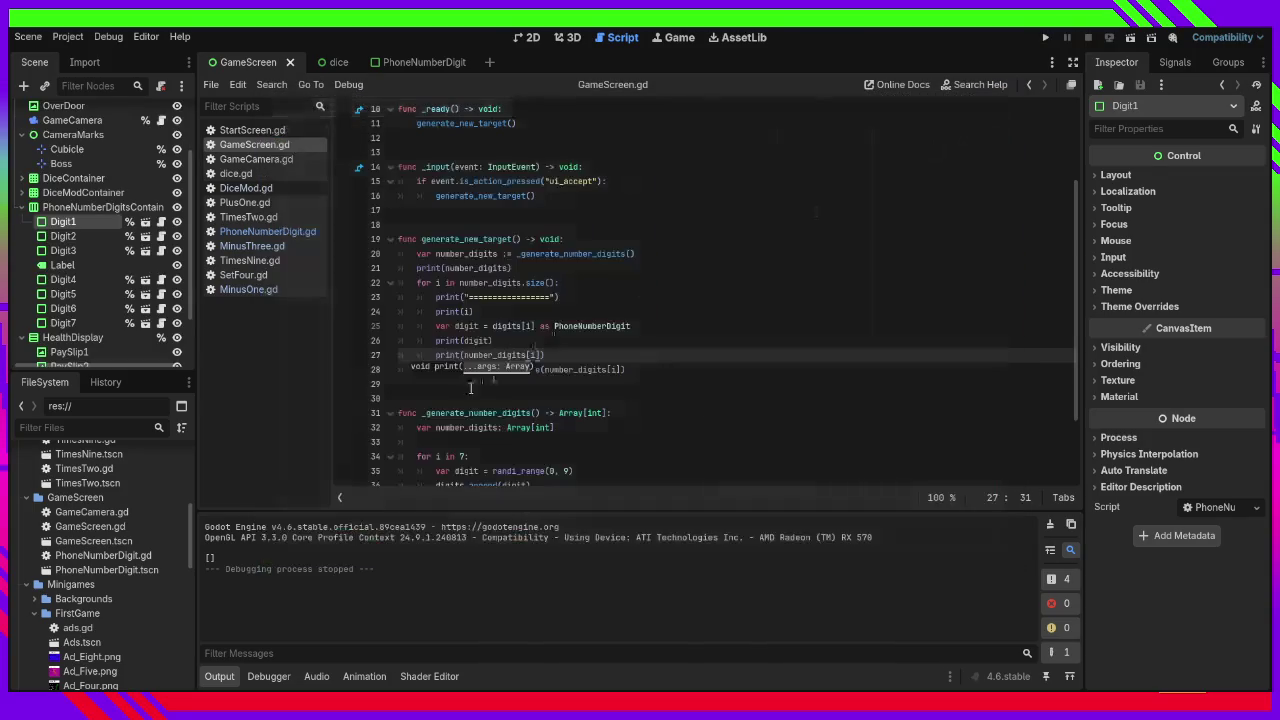
scroll(517, 311, "down", 2)
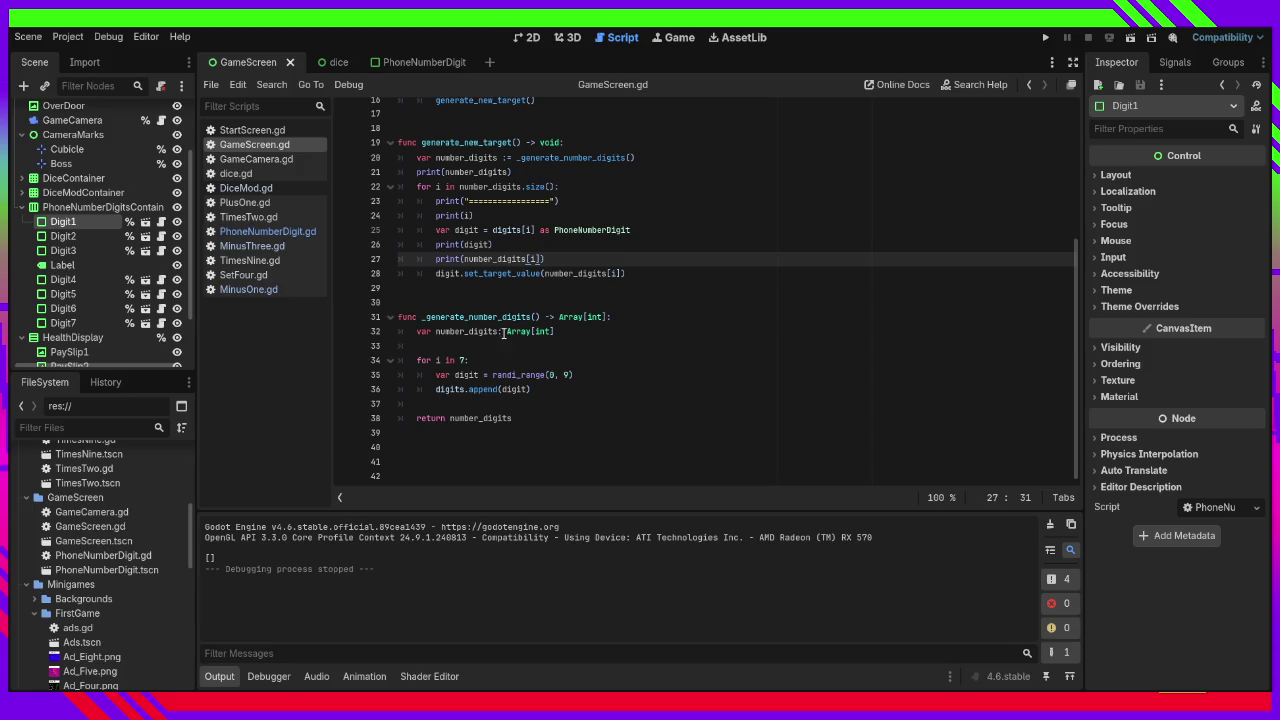
Inspect the number_digits declaration on line 32.
left_click(465, 333)
double_click(465, 333)
mouse_move(517, 376)
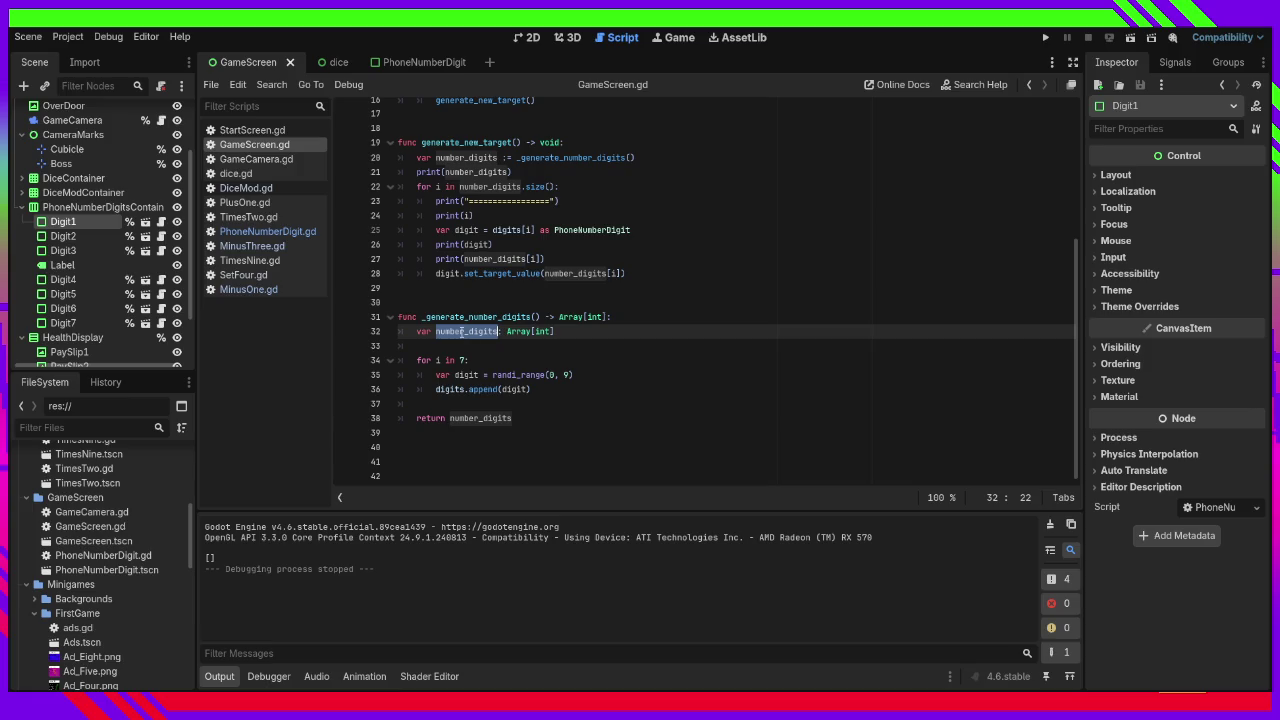
left_click(437, 331)
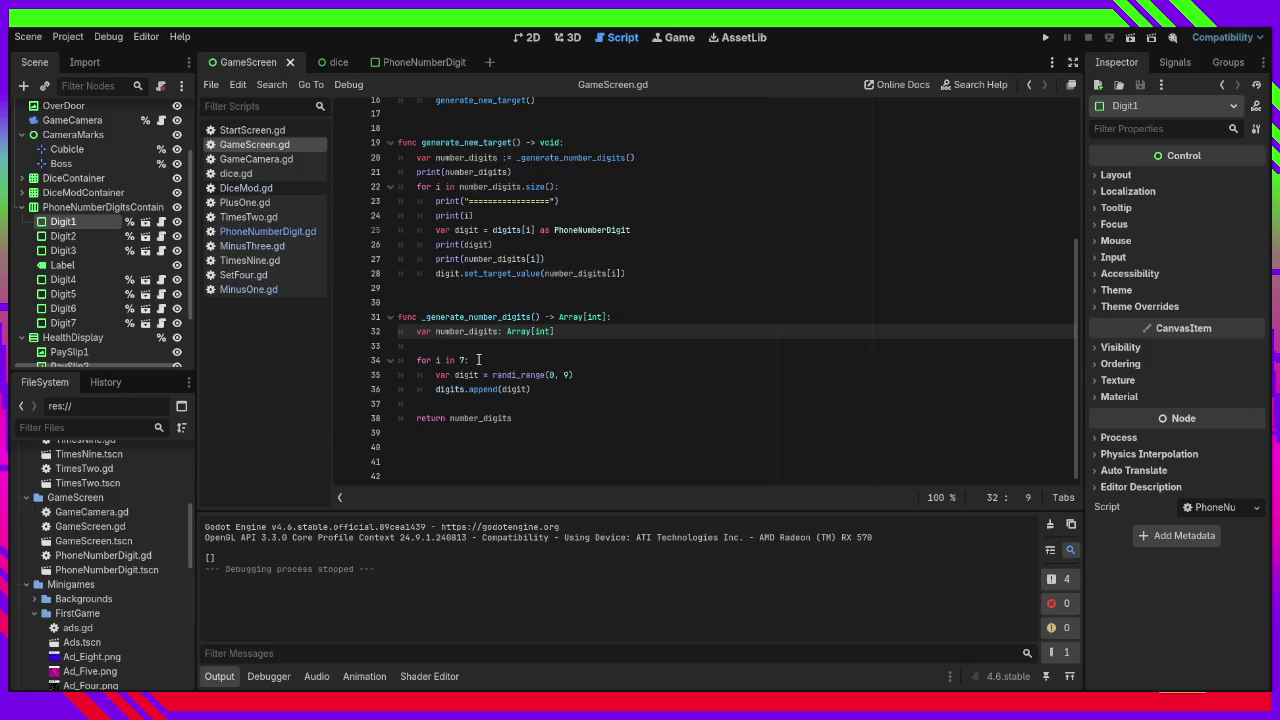
Add print(i) and print(digit) inside the seven-digit loop of _generate_number_digits.
left_click(479, 359)
key("Return")
type("pr")
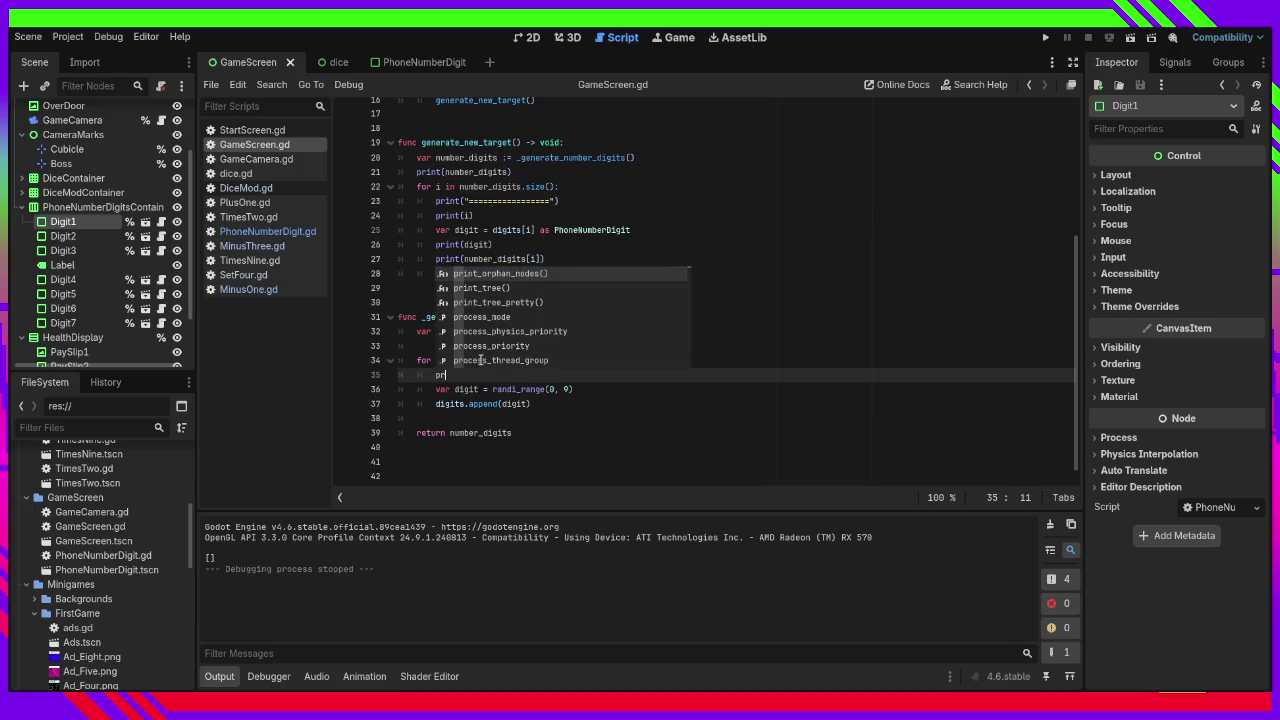
type("int(i")
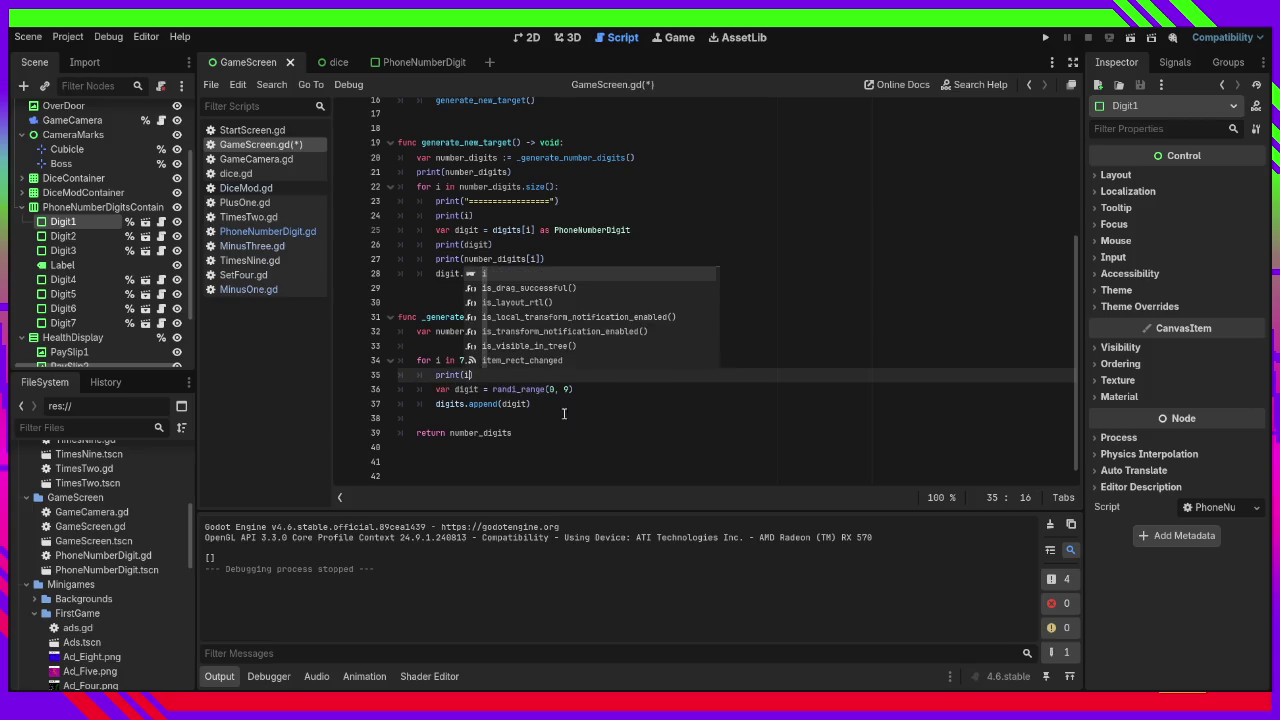
left_click(576, 392)
key("Return")
type("pr")
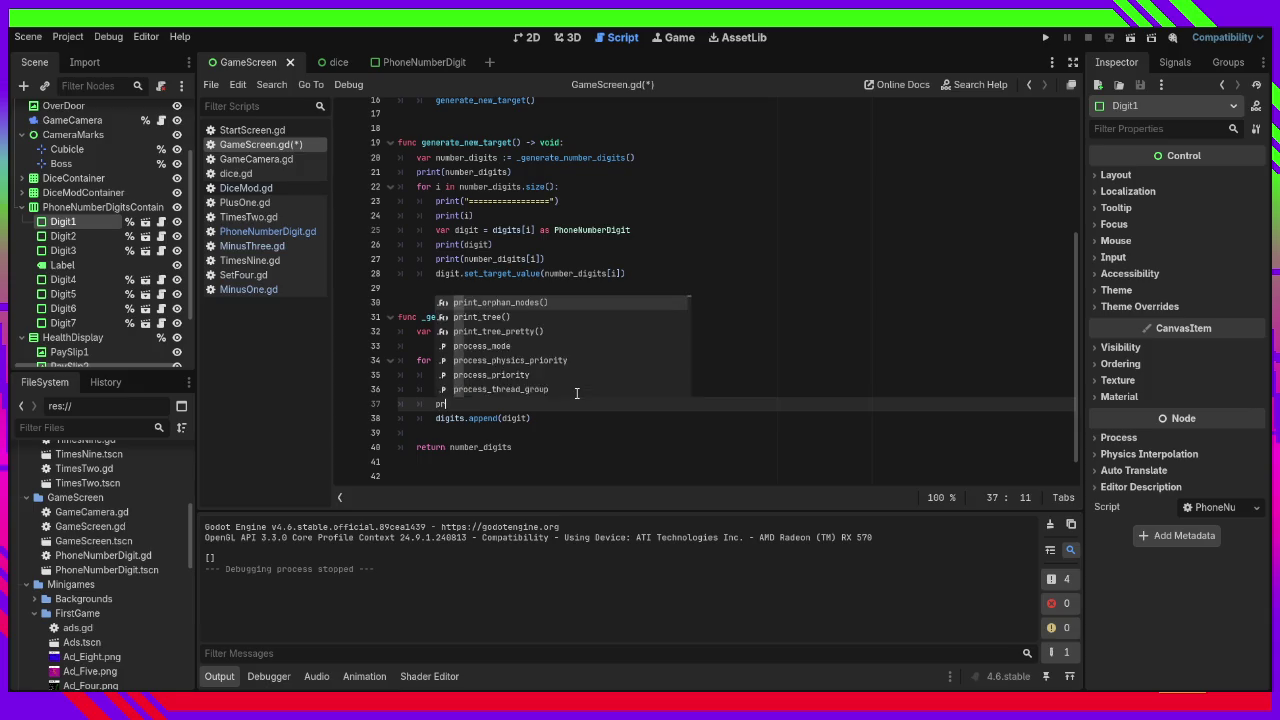
type("int(digit")
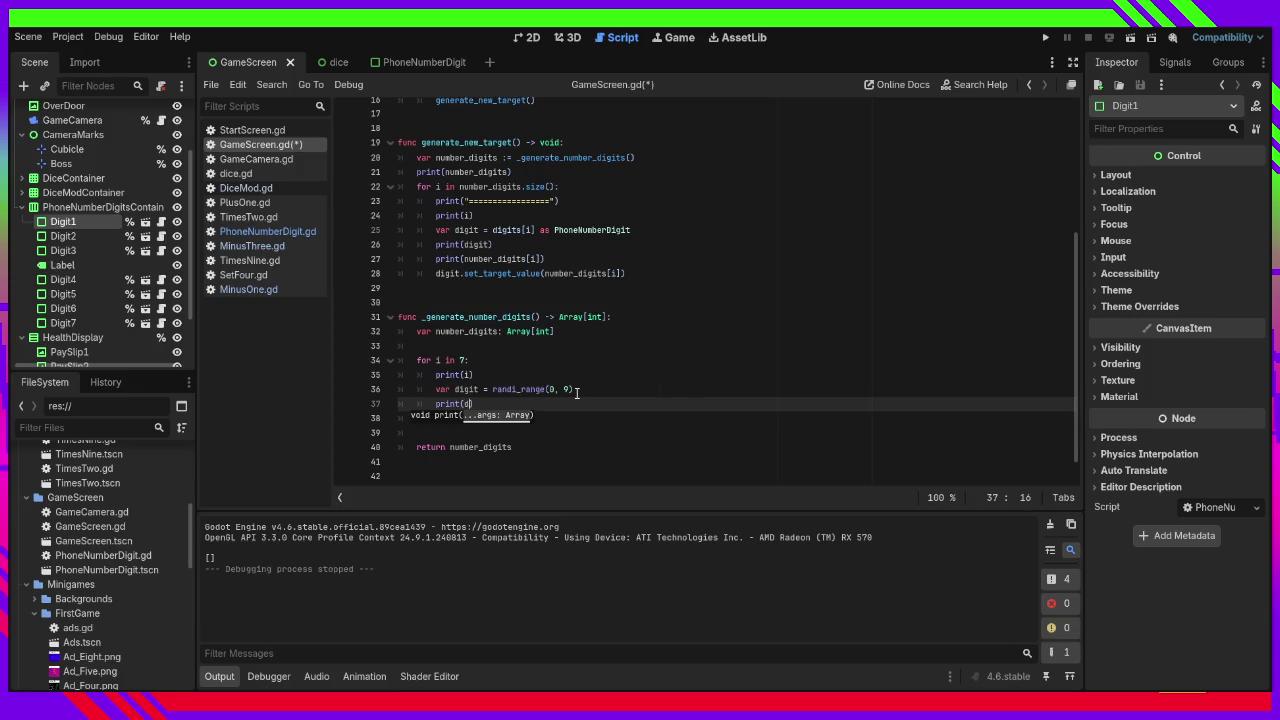
Add a "====================" separator print at the loop's start, then save and launch into play.
left_click(420, 344)
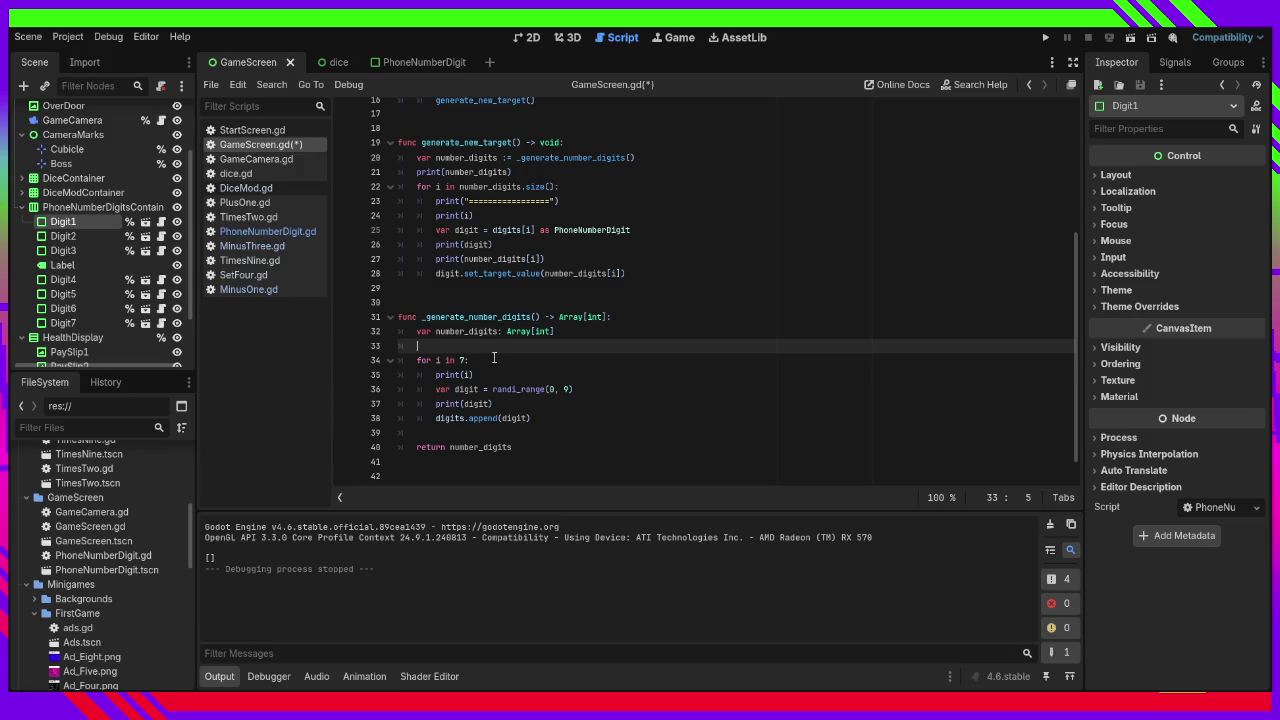
left_click(493, 354)
key("Return")
type("print(\"=")
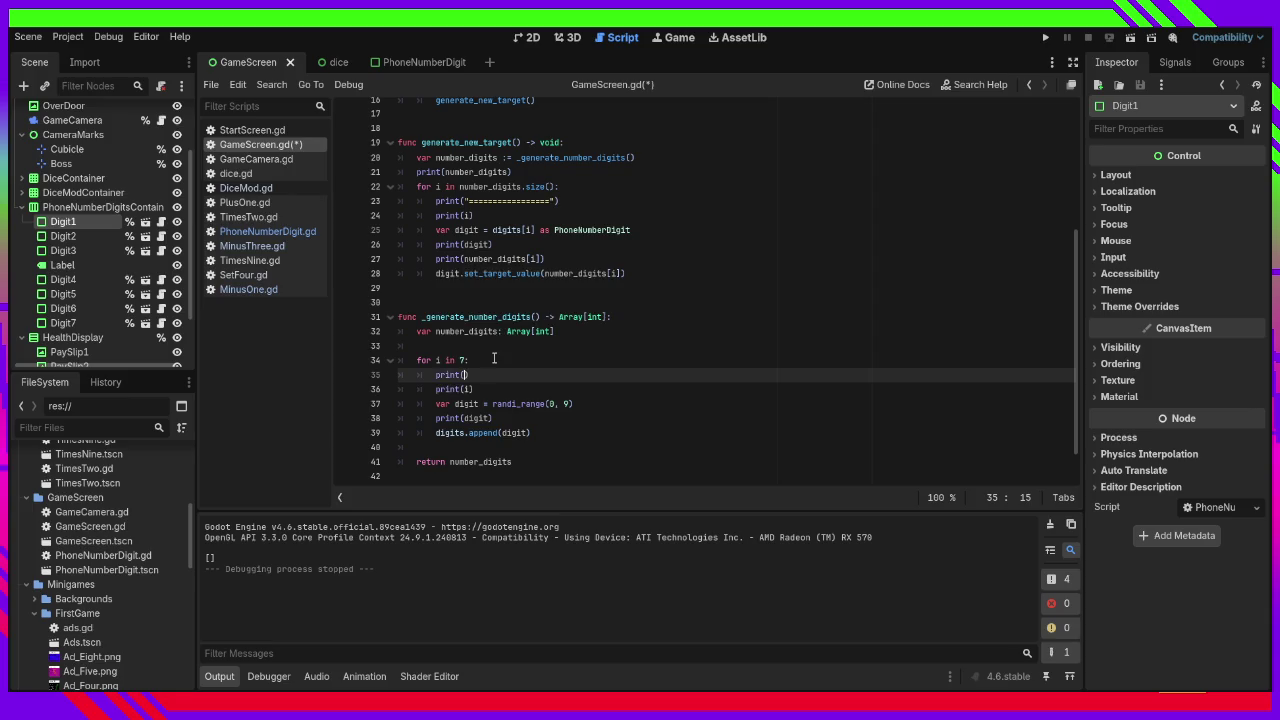
type("===================")
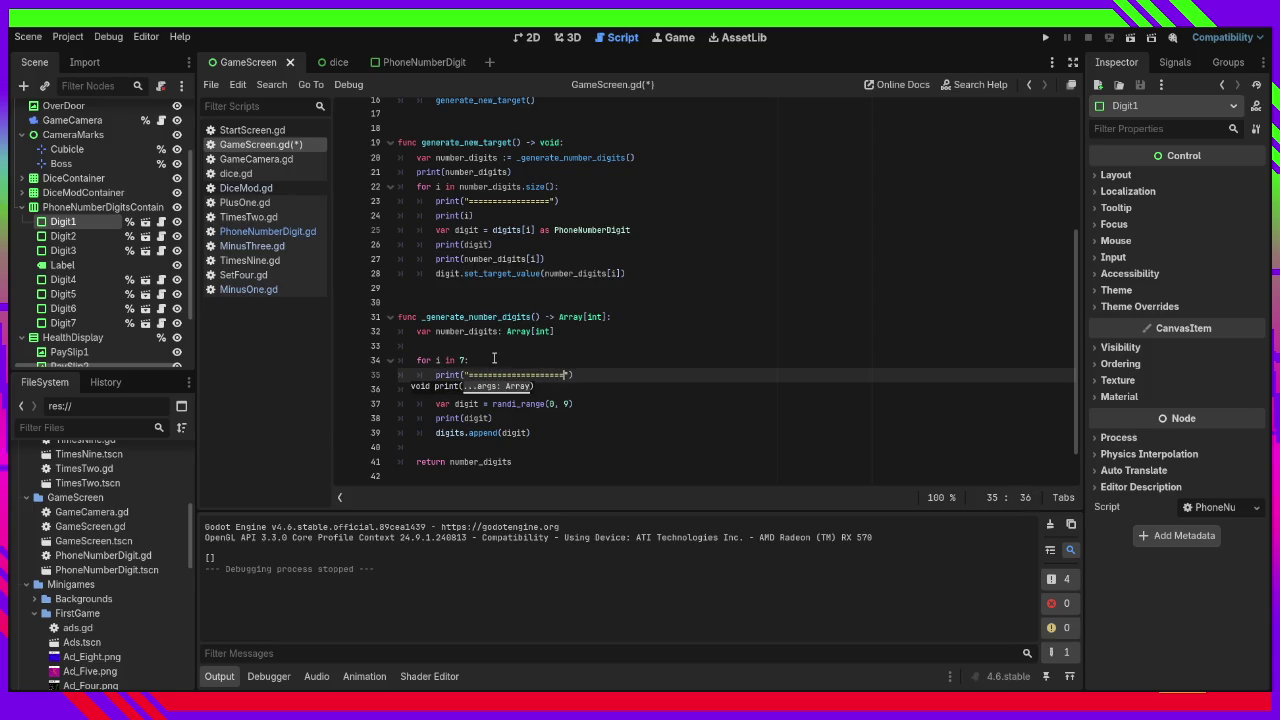
left_click(1045, 37)
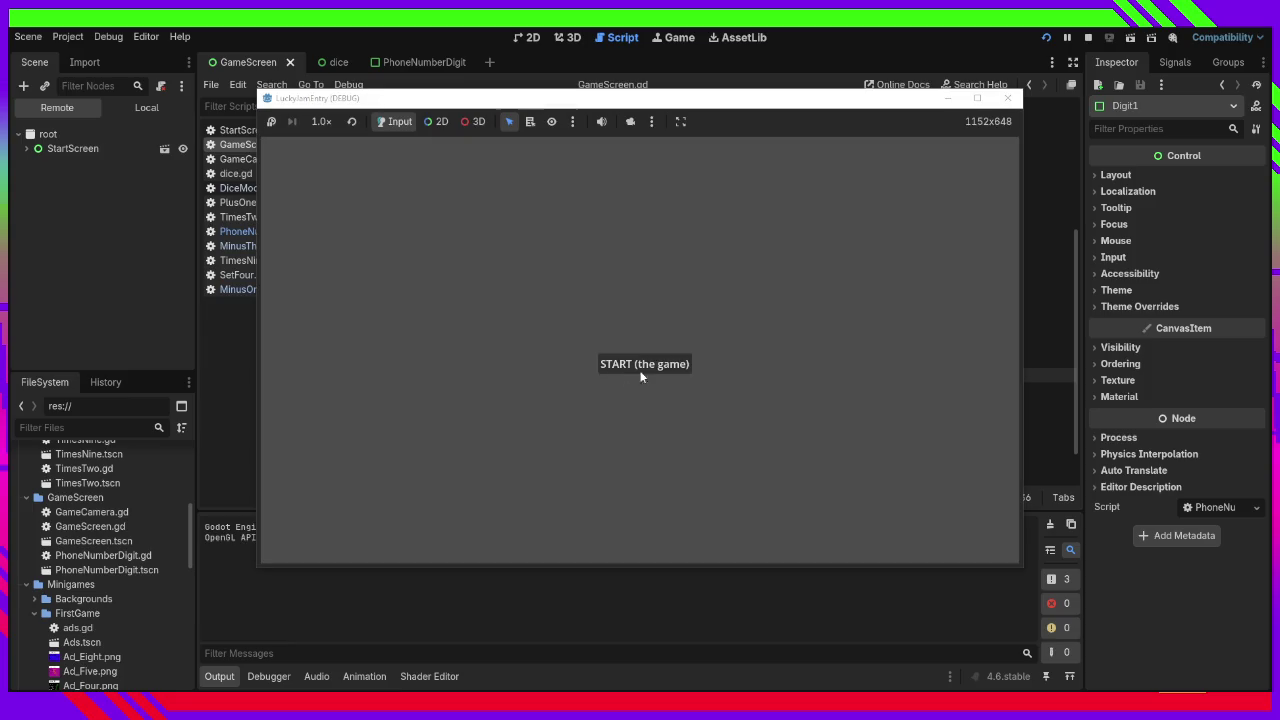
left_click(640, 367)
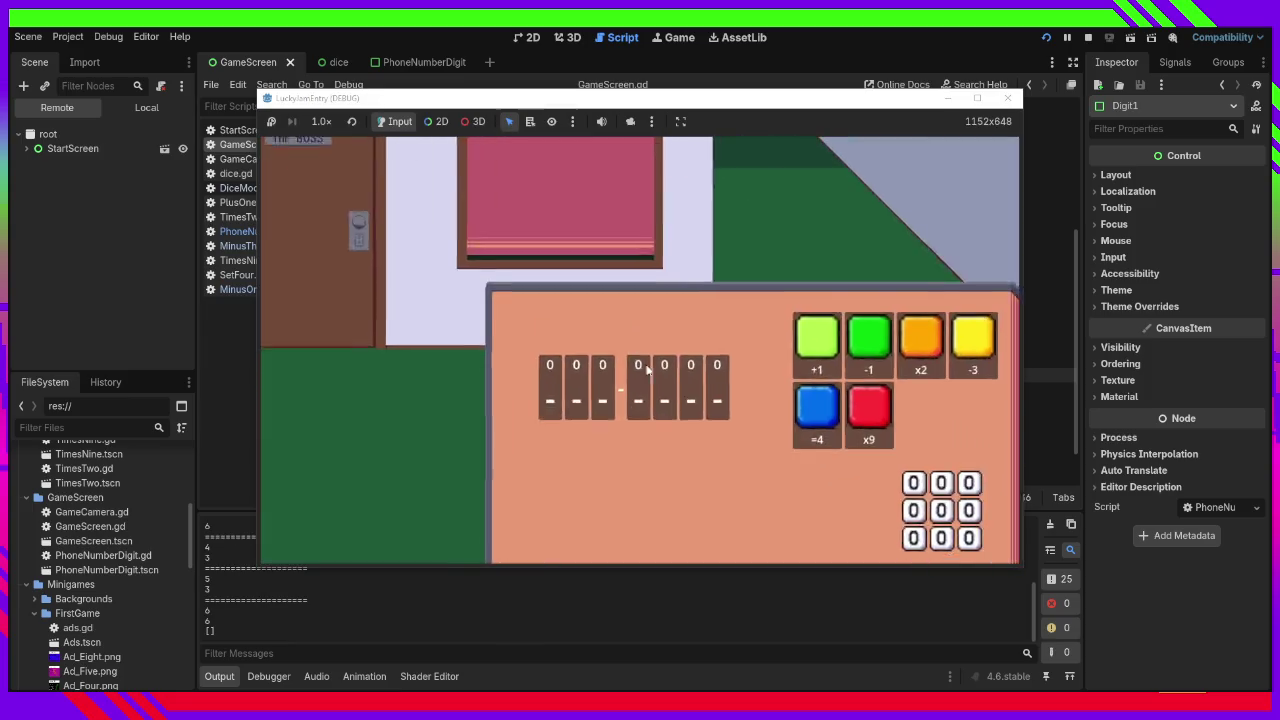
Review the debug output and stop the running game.
scroll(291, 610, "up", 5)
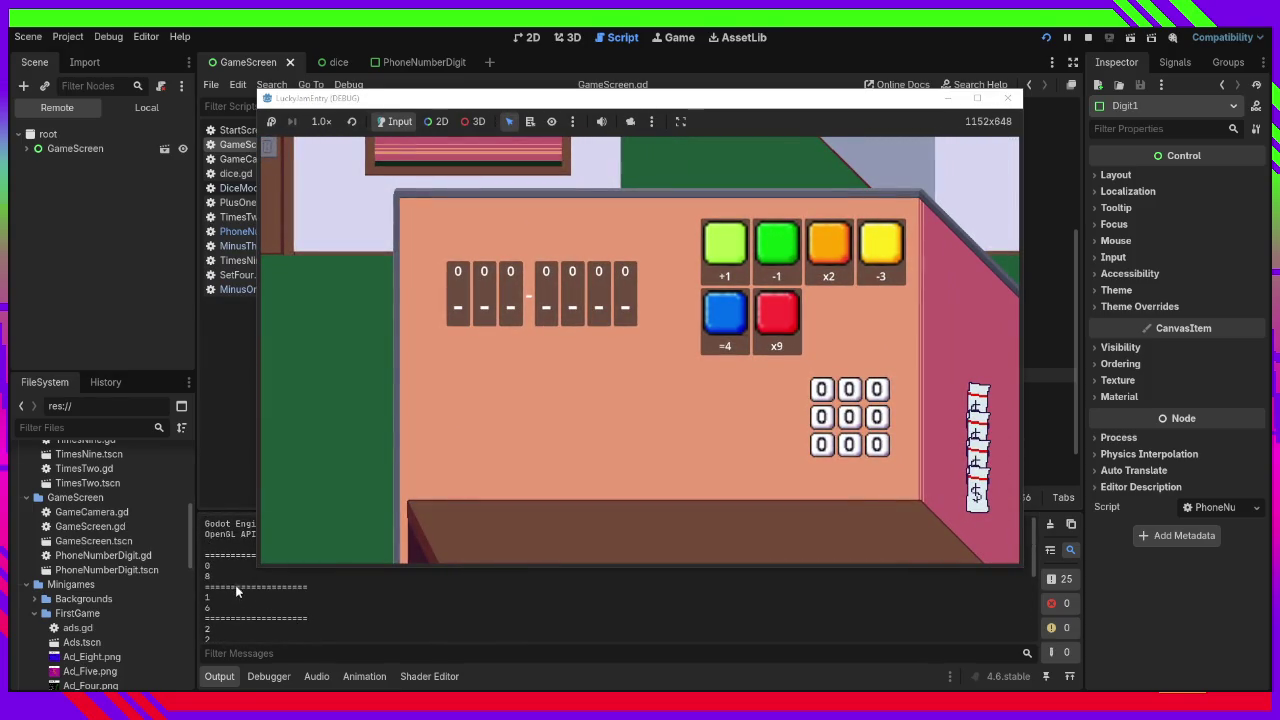
scroll(222, 596, "down", 3)
scroll(221, 608, "down", 3)
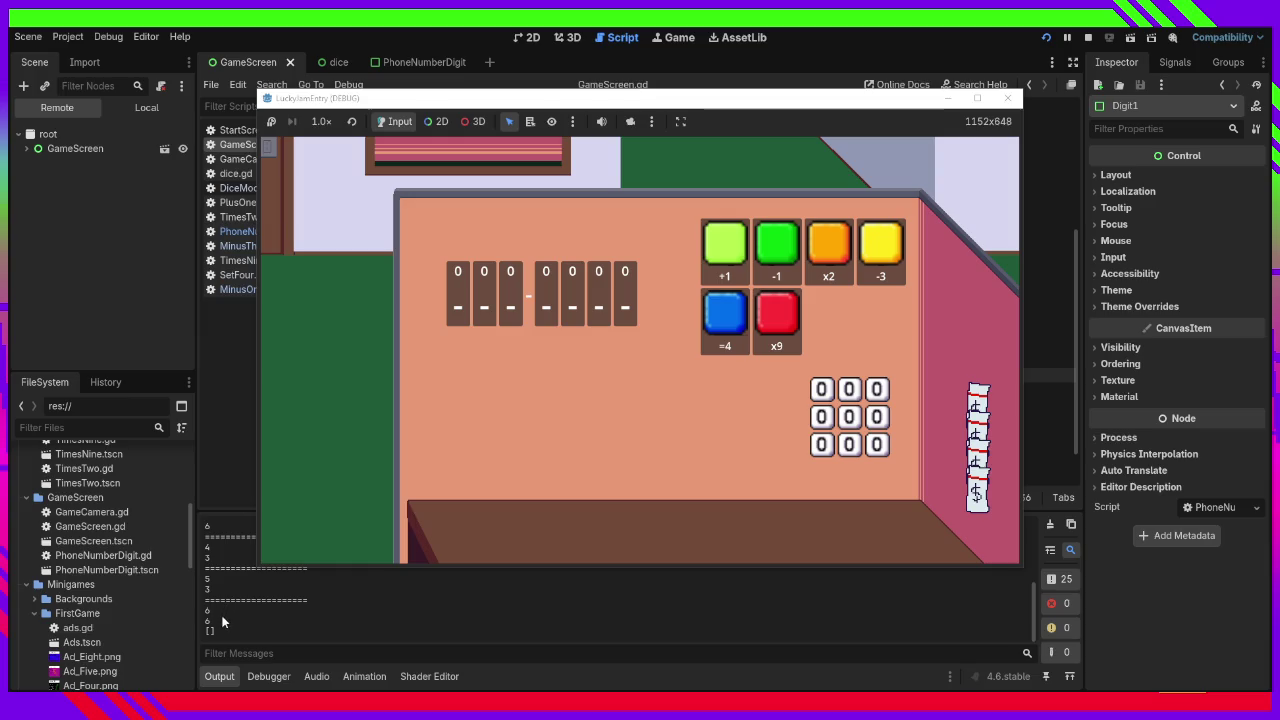
left_click(1009, 99)
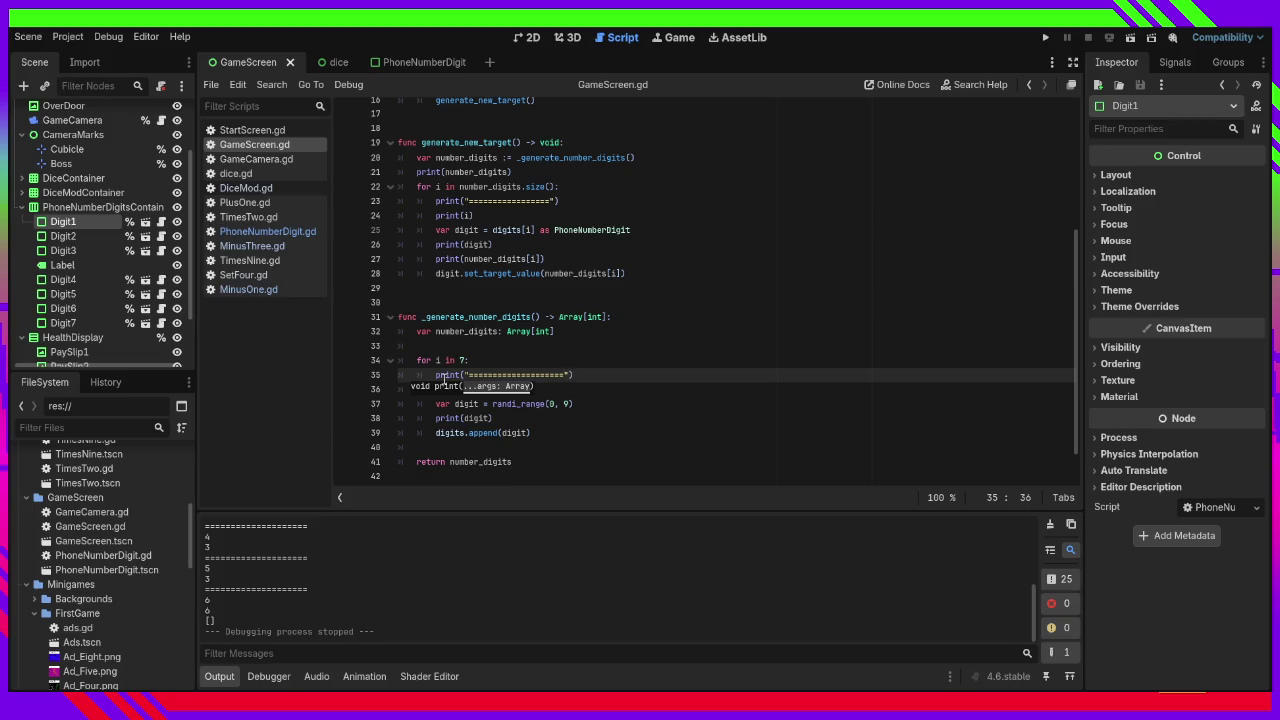
Change digits.append to number_digits.append on line 39 and run the game again.
left_click(472, 433)
double_click(475, 461)
key("ctrl+c")
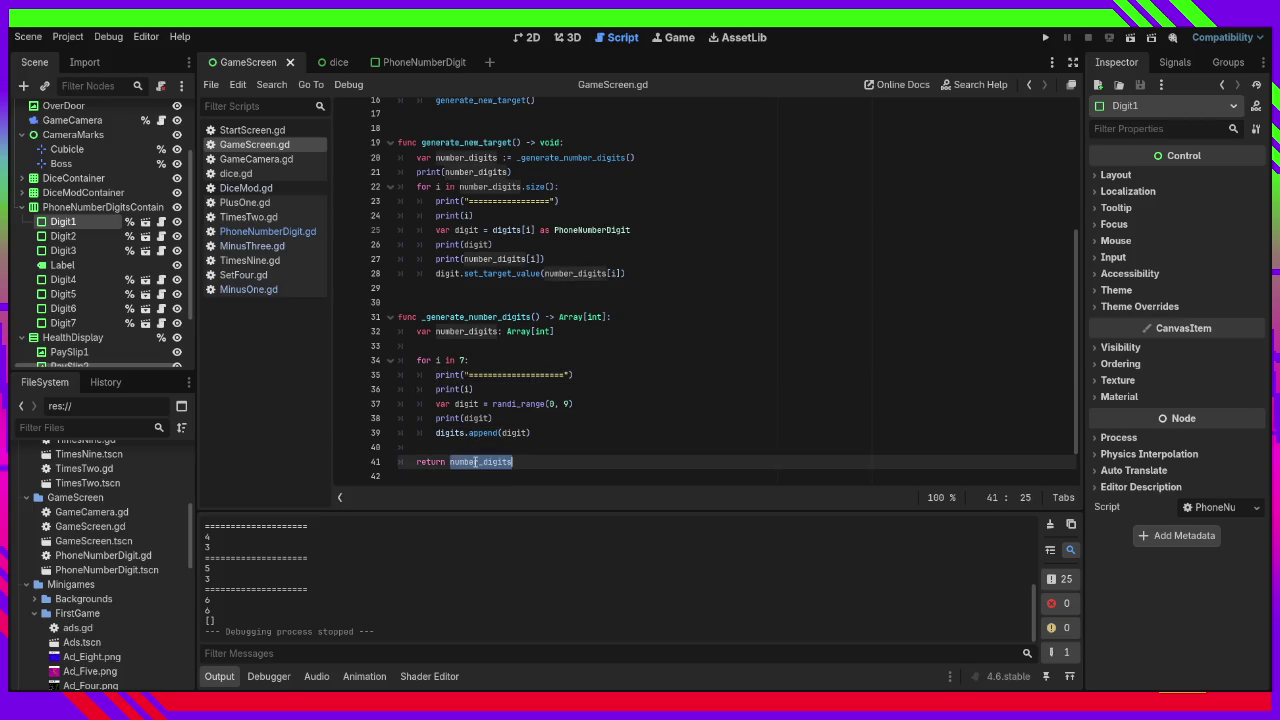
left_click(455, 432)
double_click(455, 432)
key("ctrl+v")
left_click(549, 433)
left_click(1045, 37)
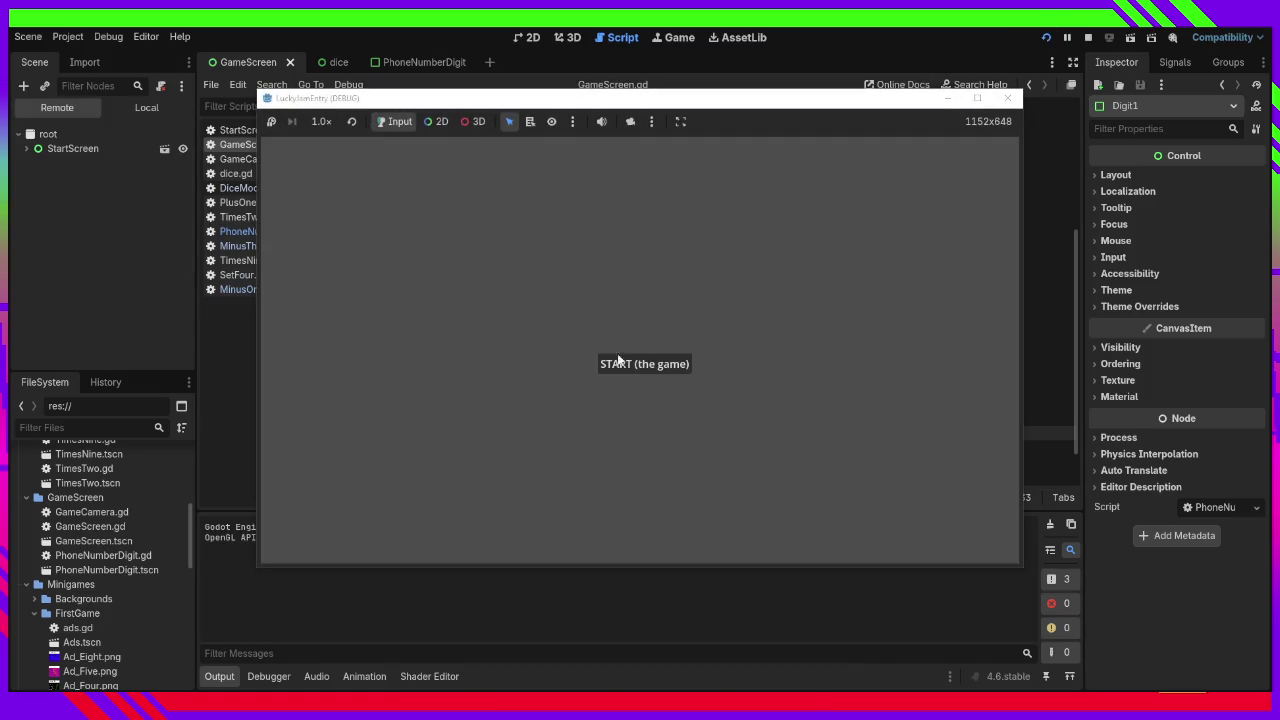
Start the game, apply +1 to a die, and drop a blank die onto the sixth digit.
left_click(616, 362)
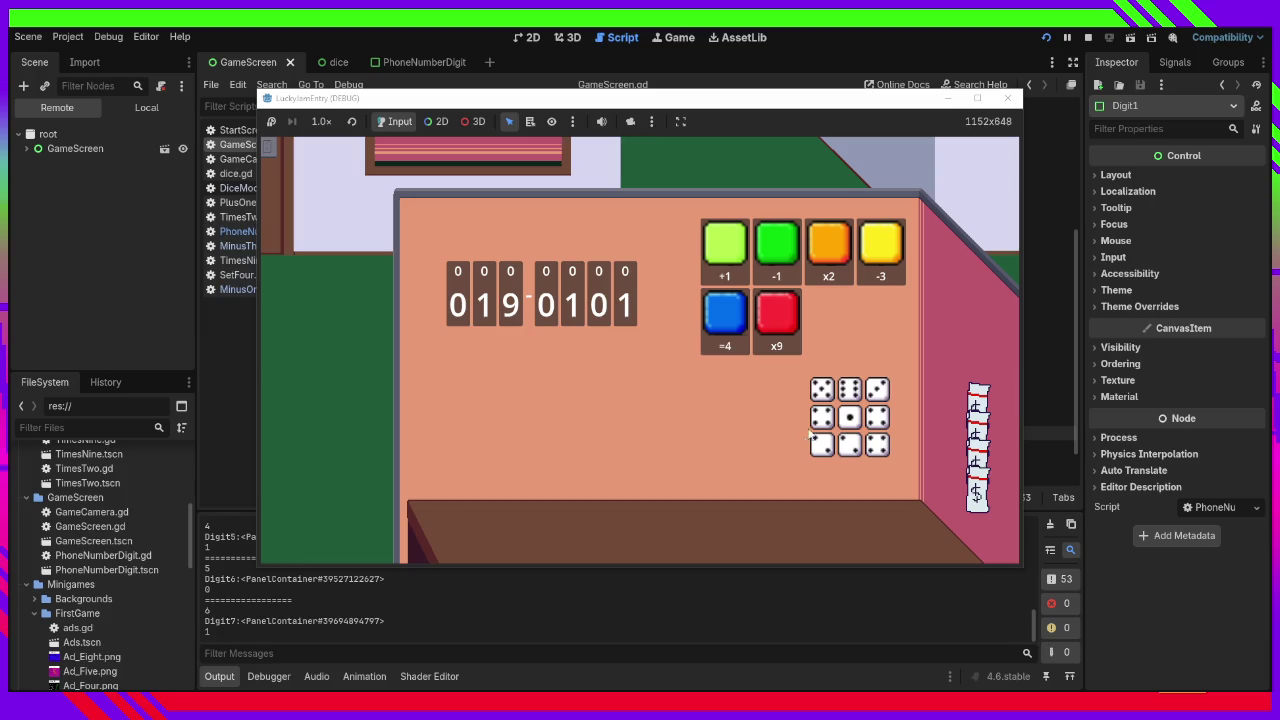
mouse_move(849, 393)
left_mouse_down()
mouse_move(851, 327)
mouse_move(661, 343)
mouse_move(720, 240)
mouse_move(727, 249)
left_mouse_up()
mouse_move(855, 425)
left_mouse_down()
mouse_move(598, 339)
mouse_move(760, 185)
mouse_move(847, 359)
mouse_move(845, 390)
mouse_move(608, 320)
left_mouse_up()
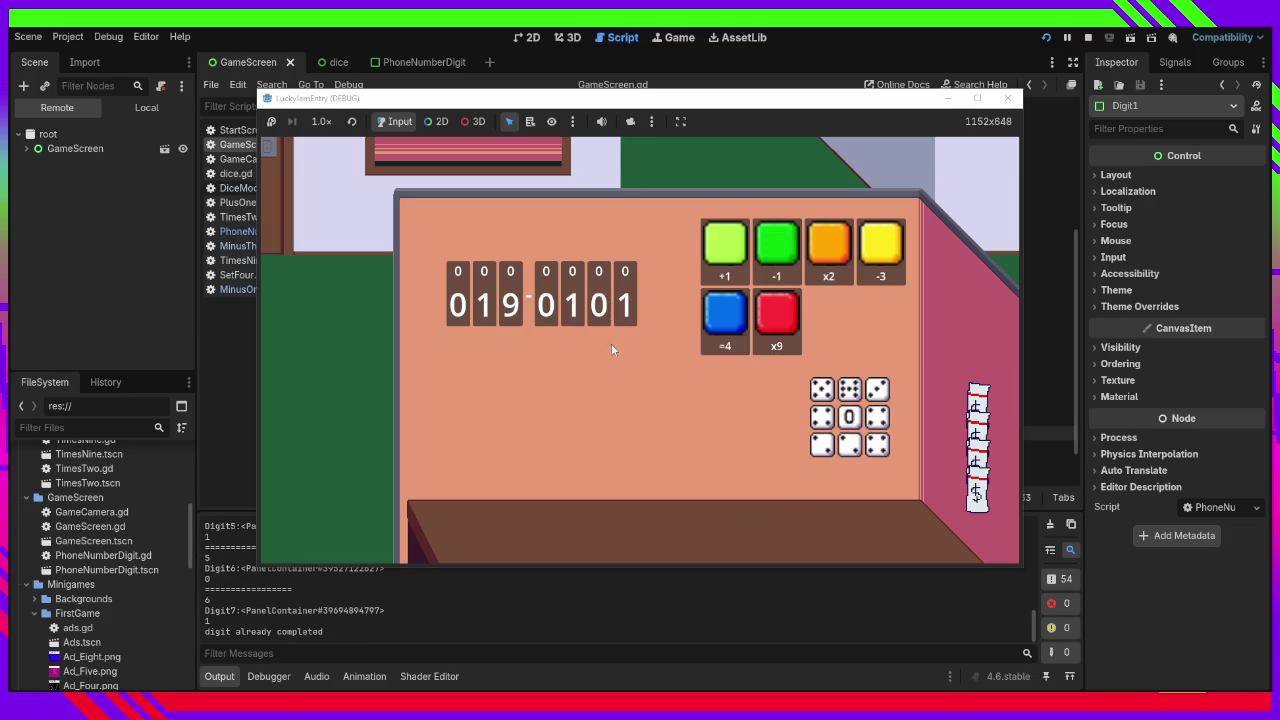
mouse_move(849, 428)
left_mouse_down()
mouse_move(646, 383)
mouse_move(594, 290)
mouse_move(602, 300)
left_mouse_up()
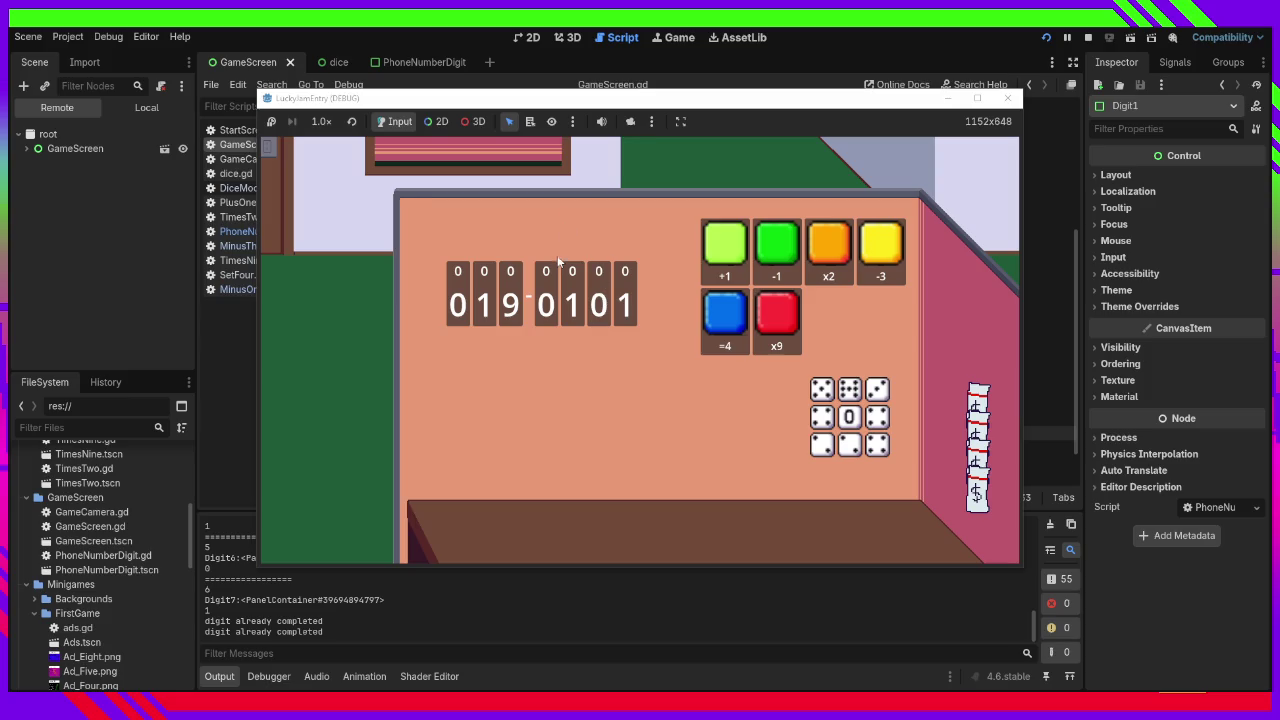
Test a die on the completed fifth digit, finish the last digit with a -1 die, then stop.
mouse_move(826, 432)
left_mouse_down()
mouse_move(494, 397)
mouse_move(545, 288)
mouse_move(550, 300)
left_mouse_up()
mouse_move(826, 398)
left_mouse_down()
mouse_move(568, 375)
mouse_move(582, 328)
mouse_move(567, 349)
mouse_move(460, 313)
left_mouse_up()
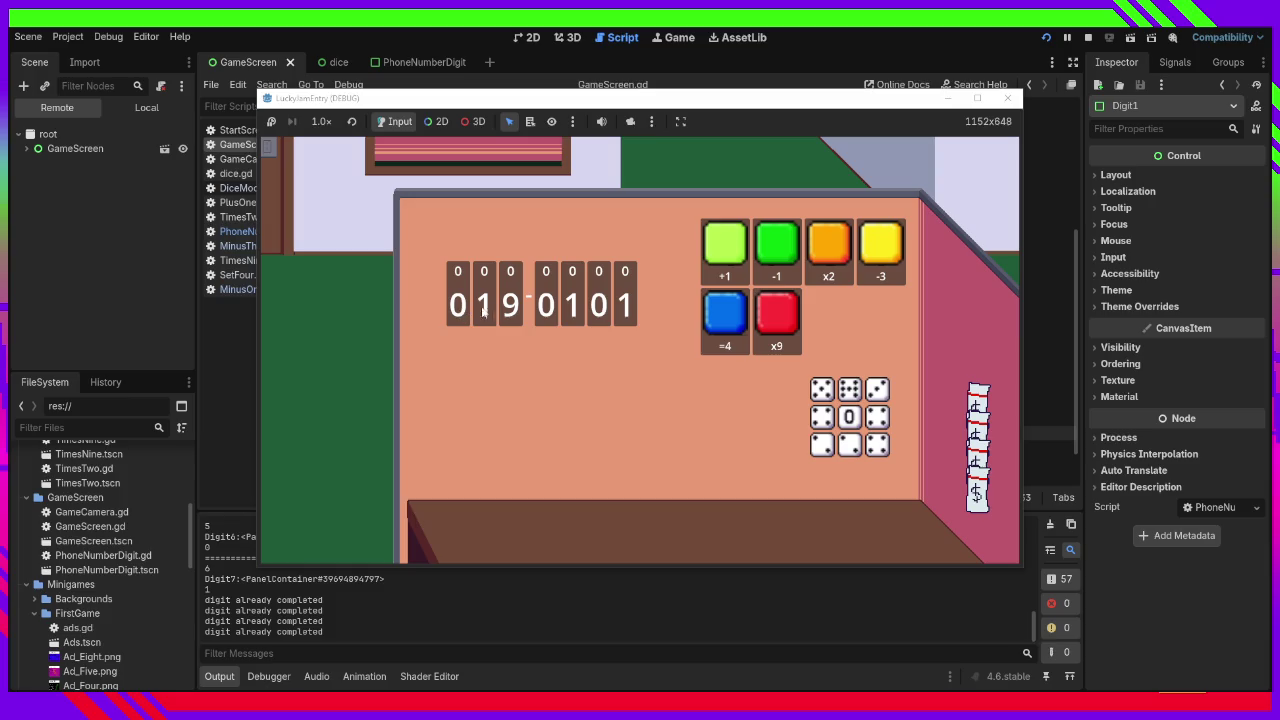
mouse_move(848, 444)
left_mouse_down()
mouse_move(764, 280)
mouse_move(768, 244)
left_mouse_up()
mouse_move(846, 443)
left_mouse_down()
mouse_move(654, 435)
mouse_move(622, 304)
left_mouse_up()
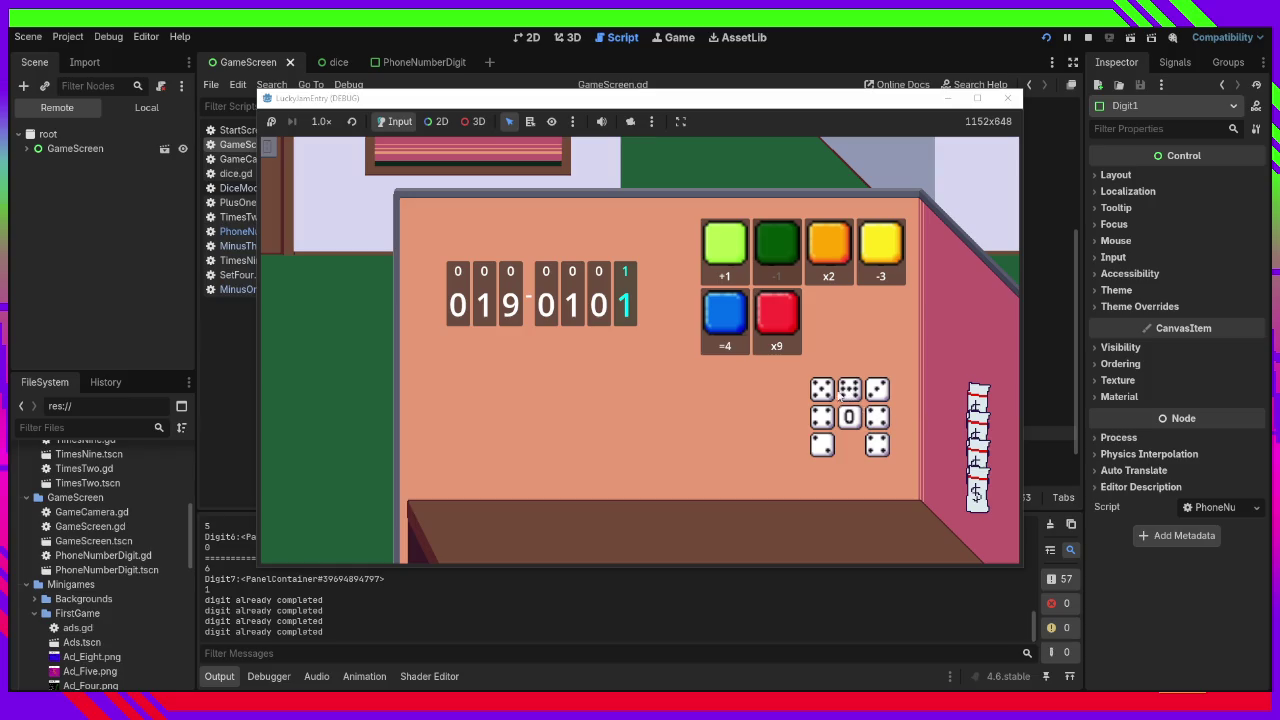
mouse_move(881, 421)
left_mouse_down()
mouse_move(931, 519)
mouse_move(490, 319)
mouse_move(489, 374)
mouse_move(510, 305)
left_mouse_up()
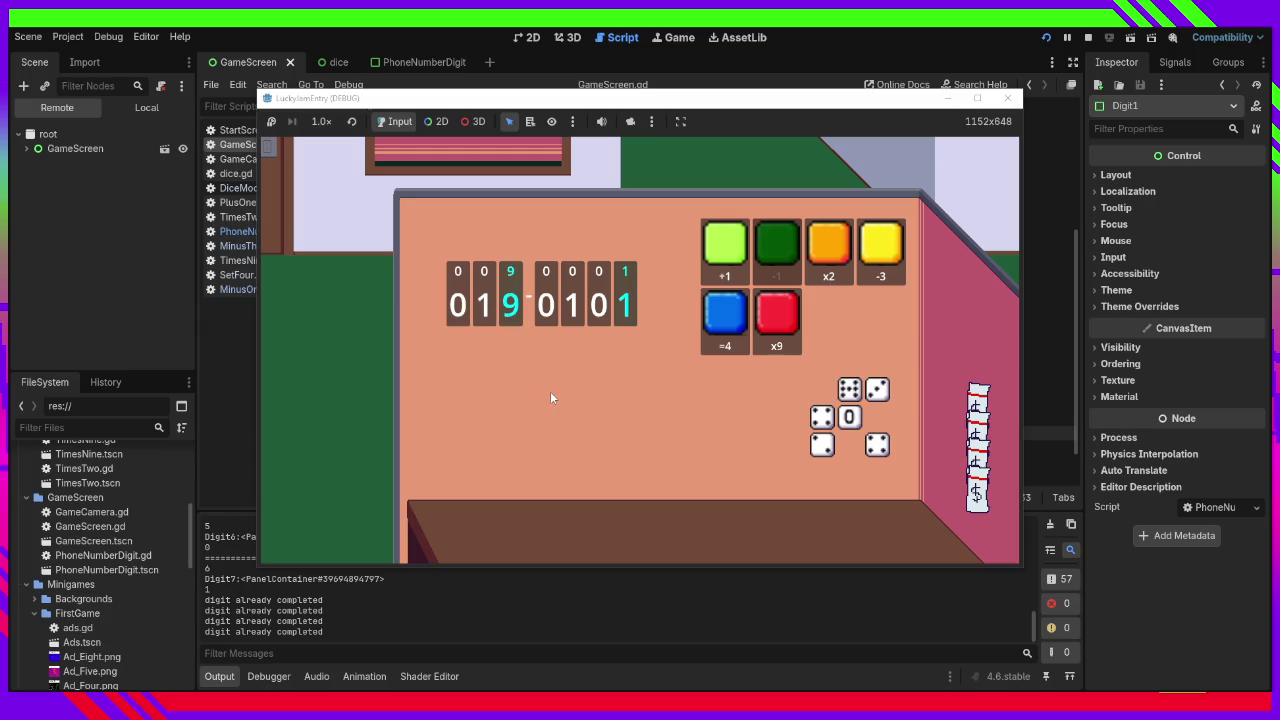
left_click(1007, 98)
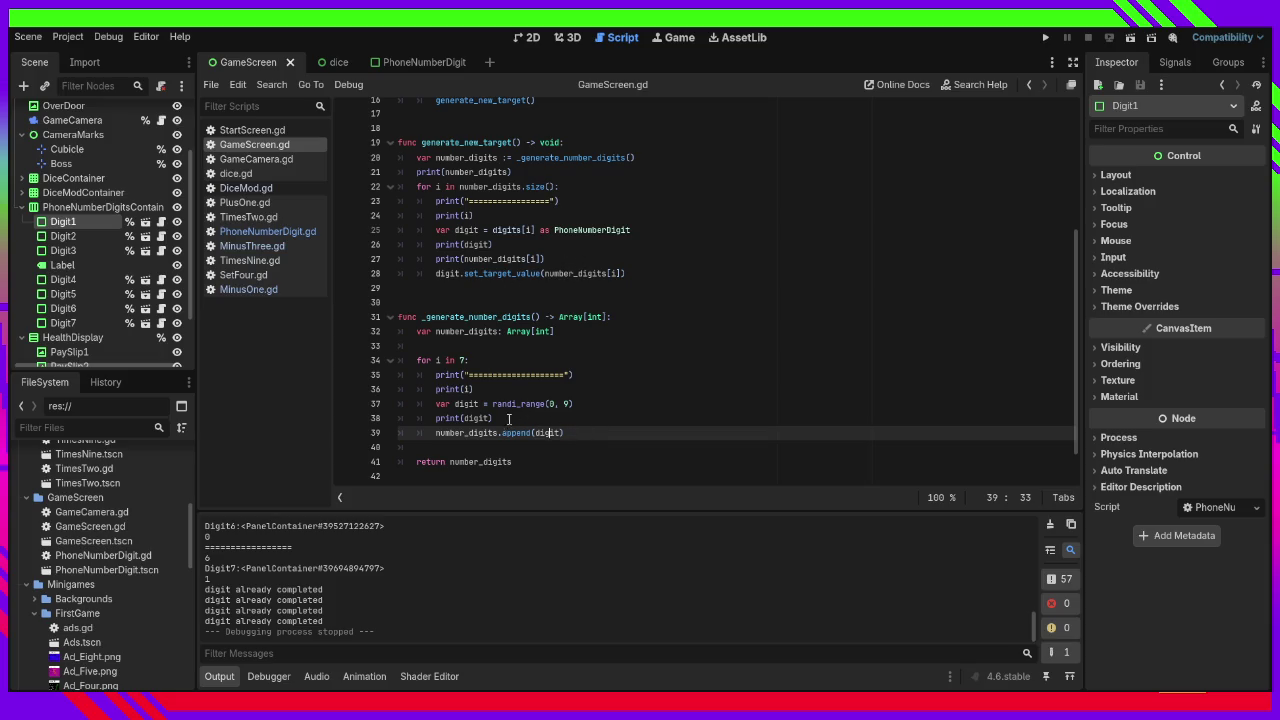
Delete the print(digit) line and the two debug print lines above it.
left_click_drag(552, 420, 386, 418)
key("BackSpace")
key("BackSpace")
key("Up")
key("shift+Home")
key("shift+Up")
key("BackSpace")
key("BackSpace")
Remove the remaining print lines in generate_new_target, including print(number_digits), and save GameScreen.gd.
left_click_drag(545, 259, 358, 247)
key("BackSpace")
key("BackSpace")
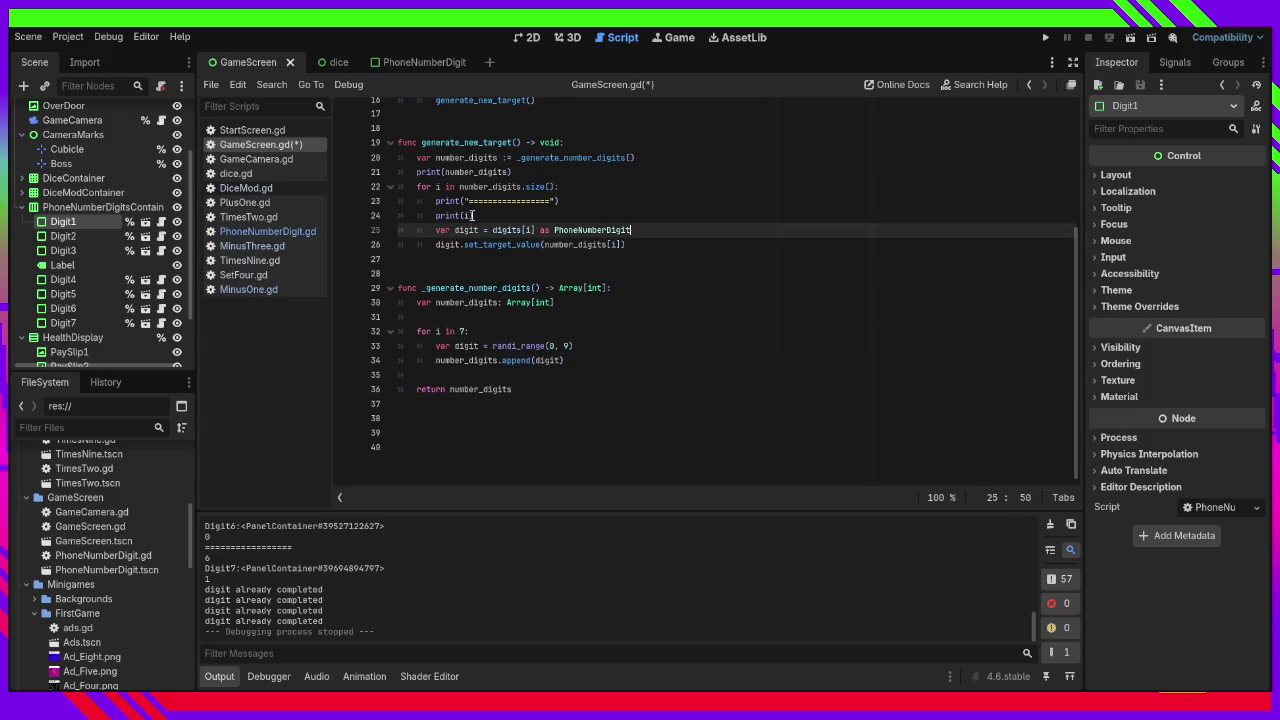
left_click_drag(474, 215, 350, 201)
key("BackSpace")
key("BackSpace")
left_click_drag(512, 172, 417, 172)
key("BackSpace")
scroll(546, 240, "up", 5)
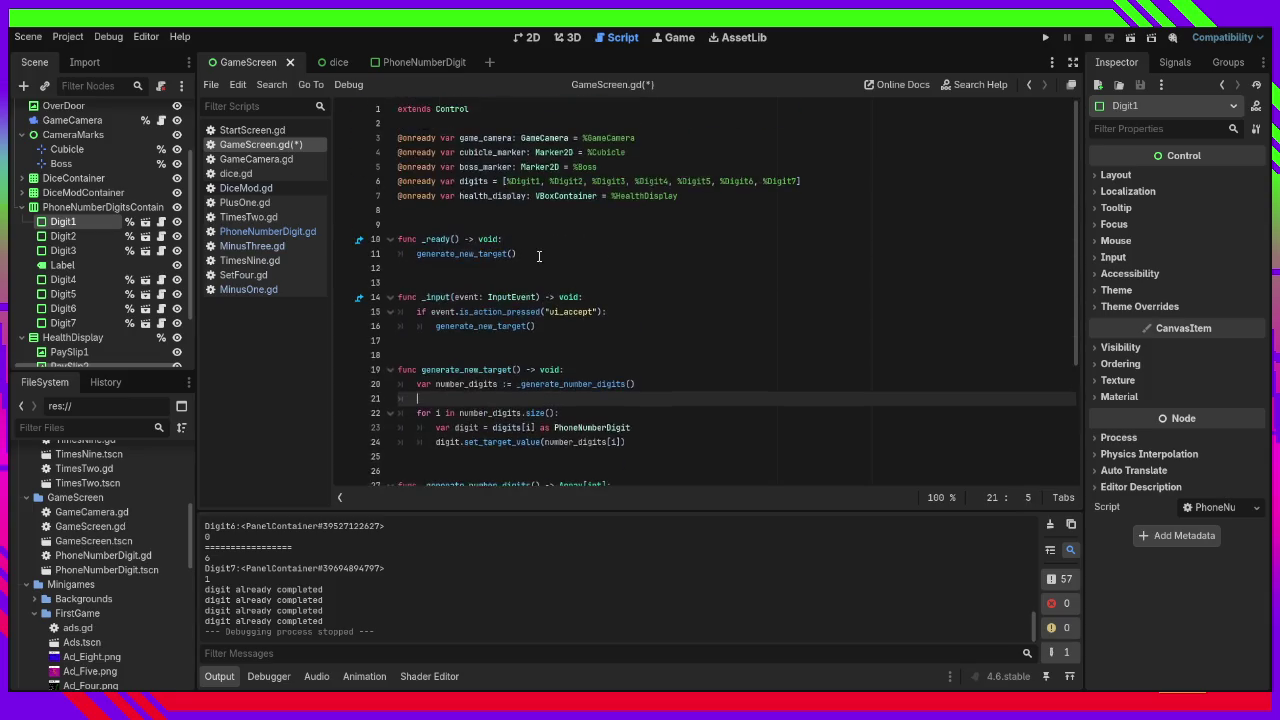
key("ctrl+s")
scroll(585, 389, "down", 4)
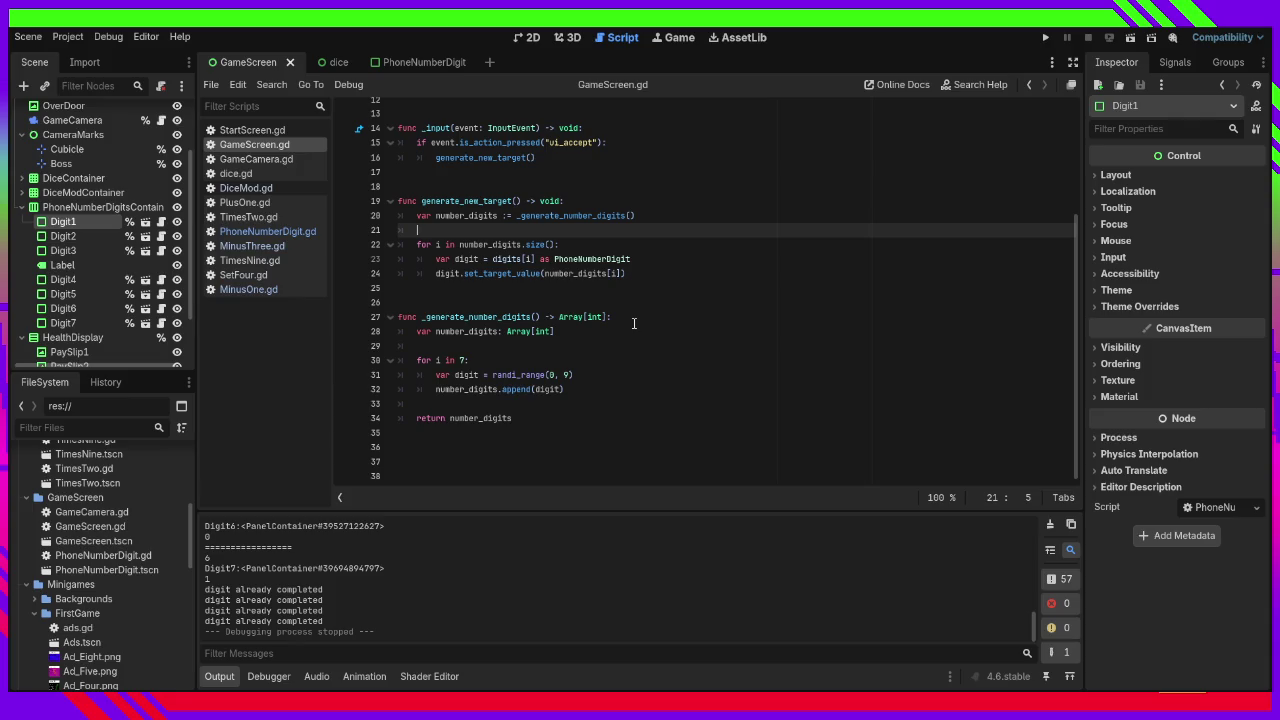
Drop the '= 0' default from target_value in PhoneNumberDigit.gd, save, and run the project.
left_click(272, 232)
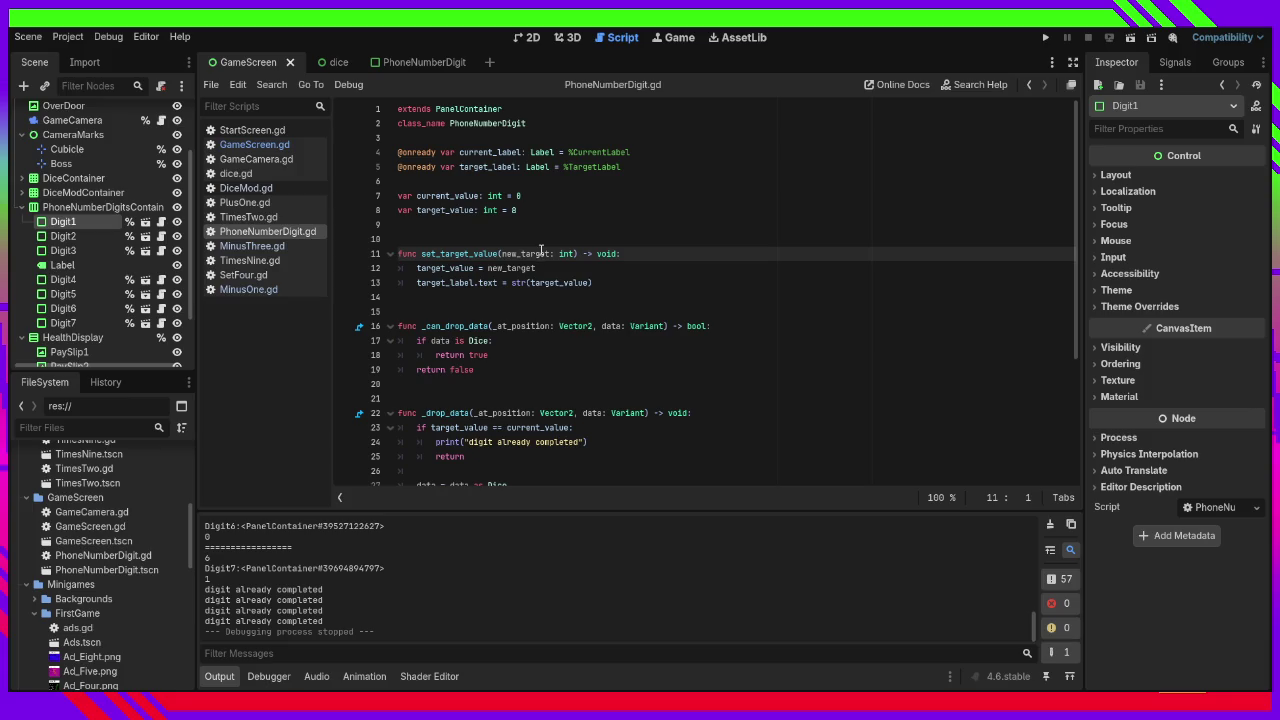
left_click(545, 212)
key("BackSpace")
key("BackSpace")
key("BackSpace")
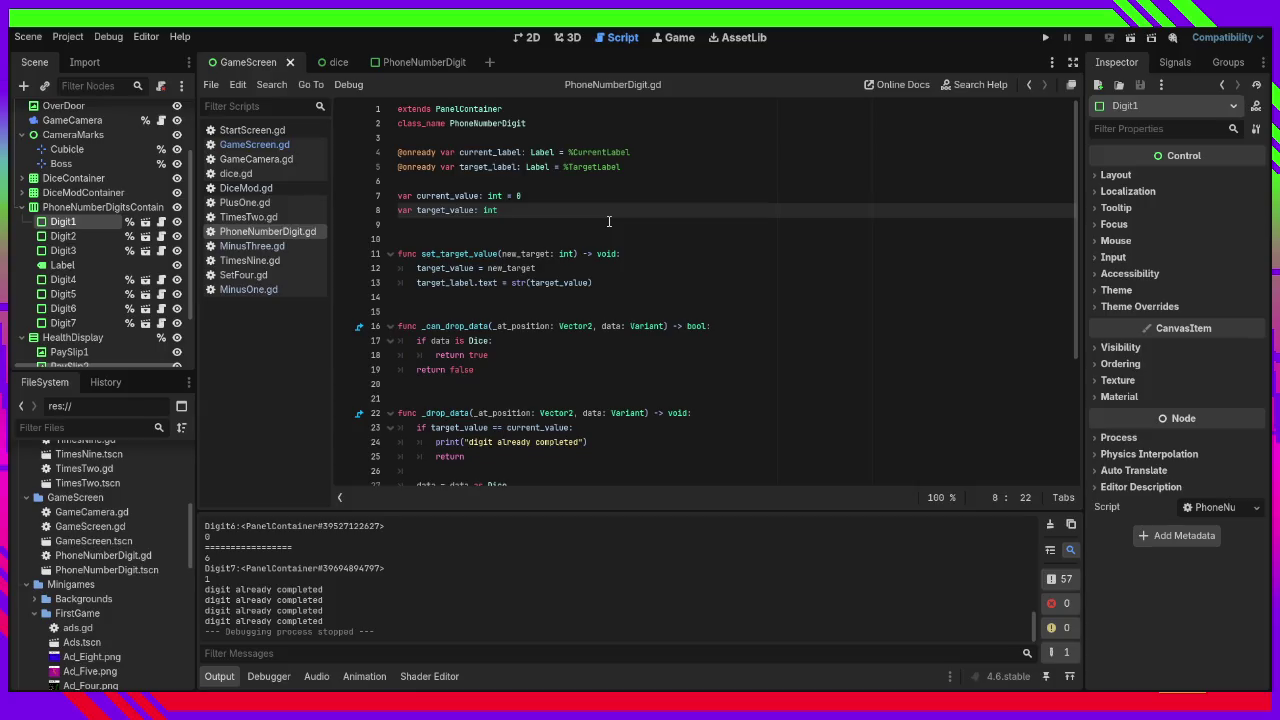
double_click(445, 211)
key("ctrl+s")
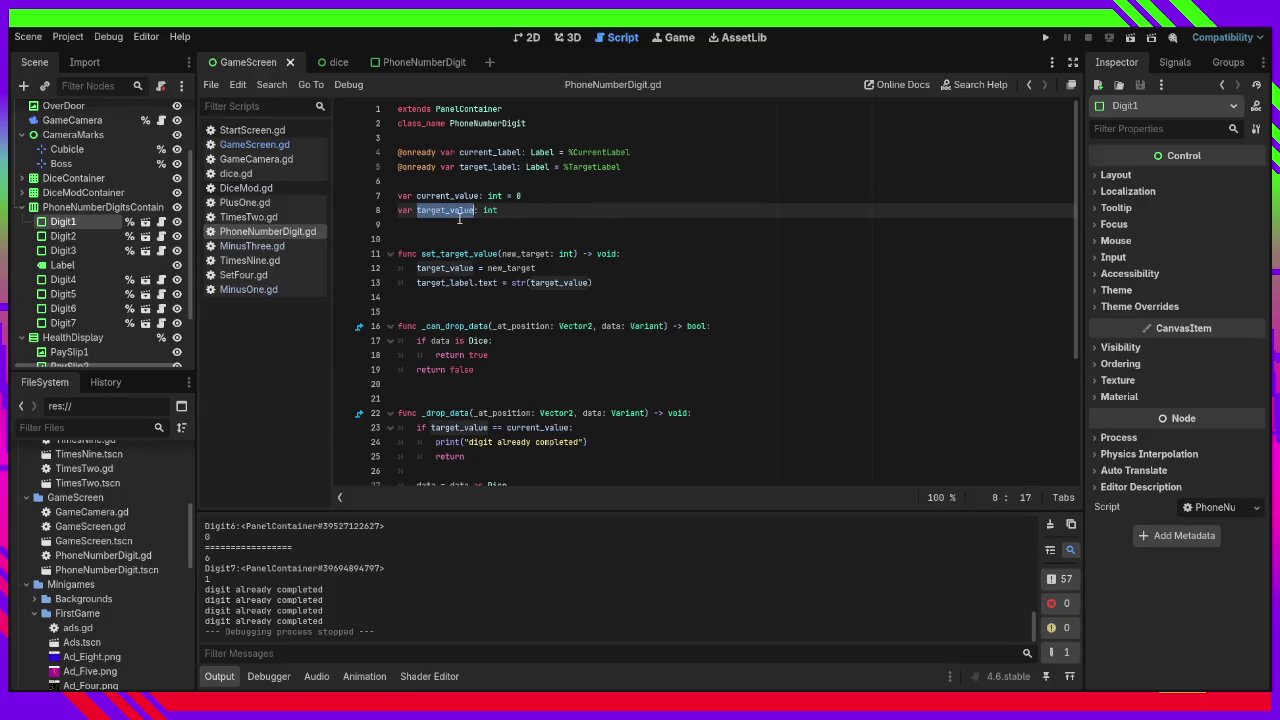
left_click(1046, 40)
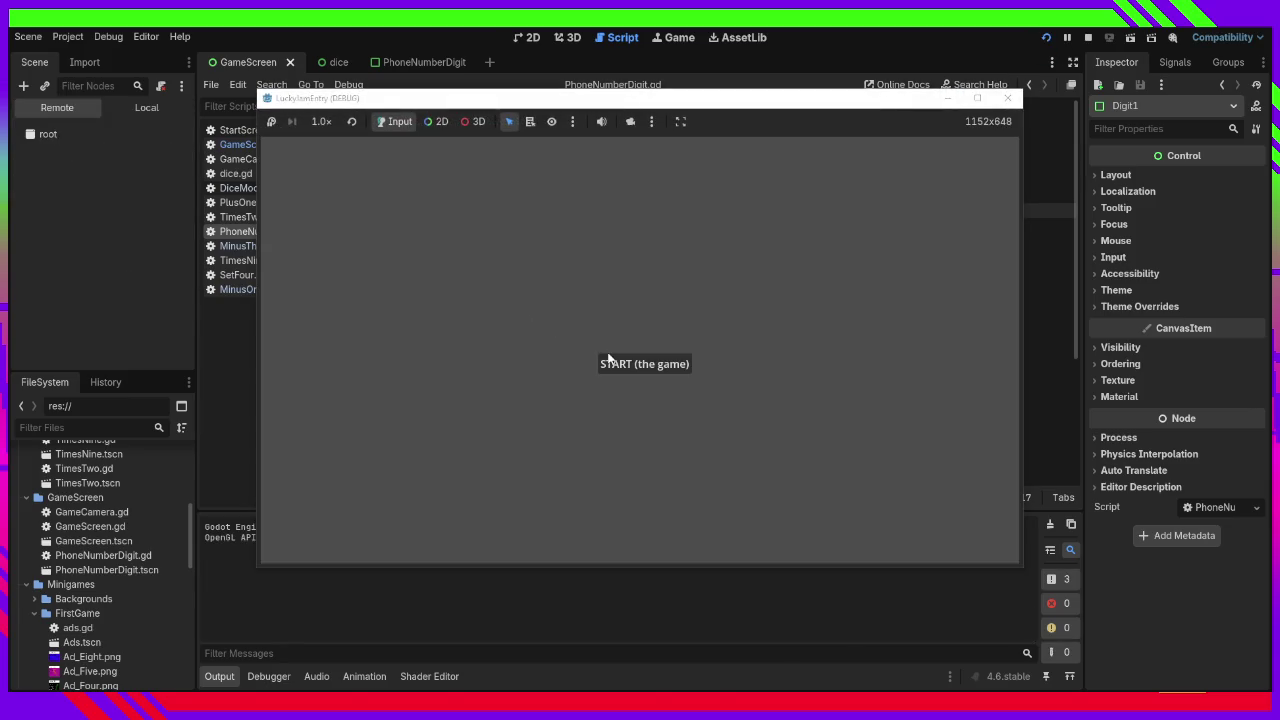
Start the game, drop a die on the 5 digit, try the last digit, then close the game.
left_click(607, 360)
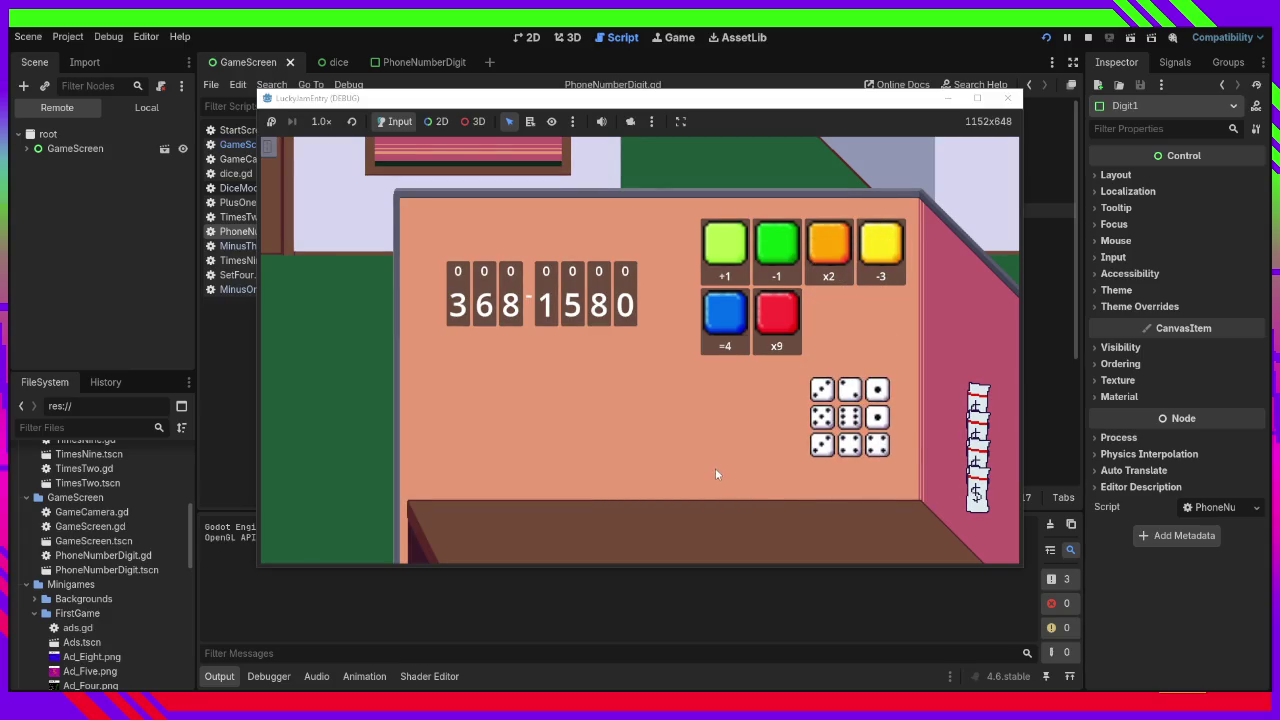
left_click_drag(822, 428, 585, 314)
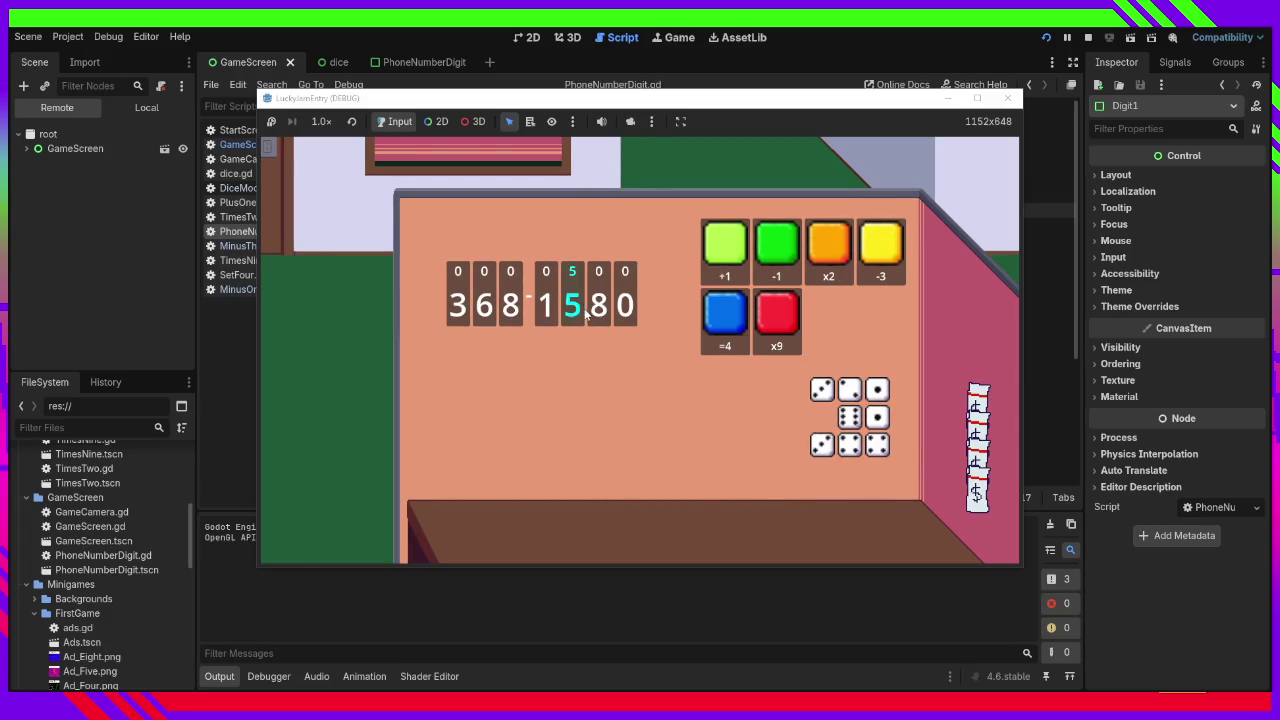
mouse_move(820, 392)
left_mouse_down()
mouse_move(786, 410)
mouse_move(633, 312)
left_mouse_up()
left_click(1008, 101)
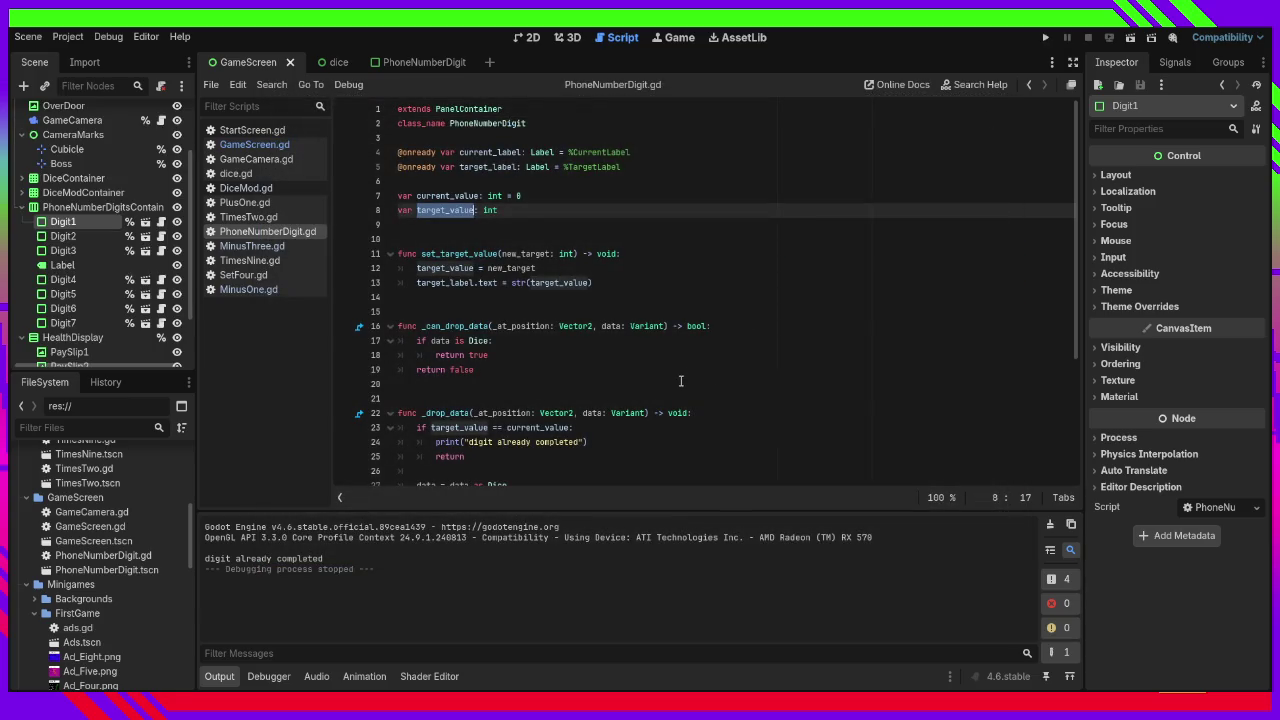
left_click(609, 227)
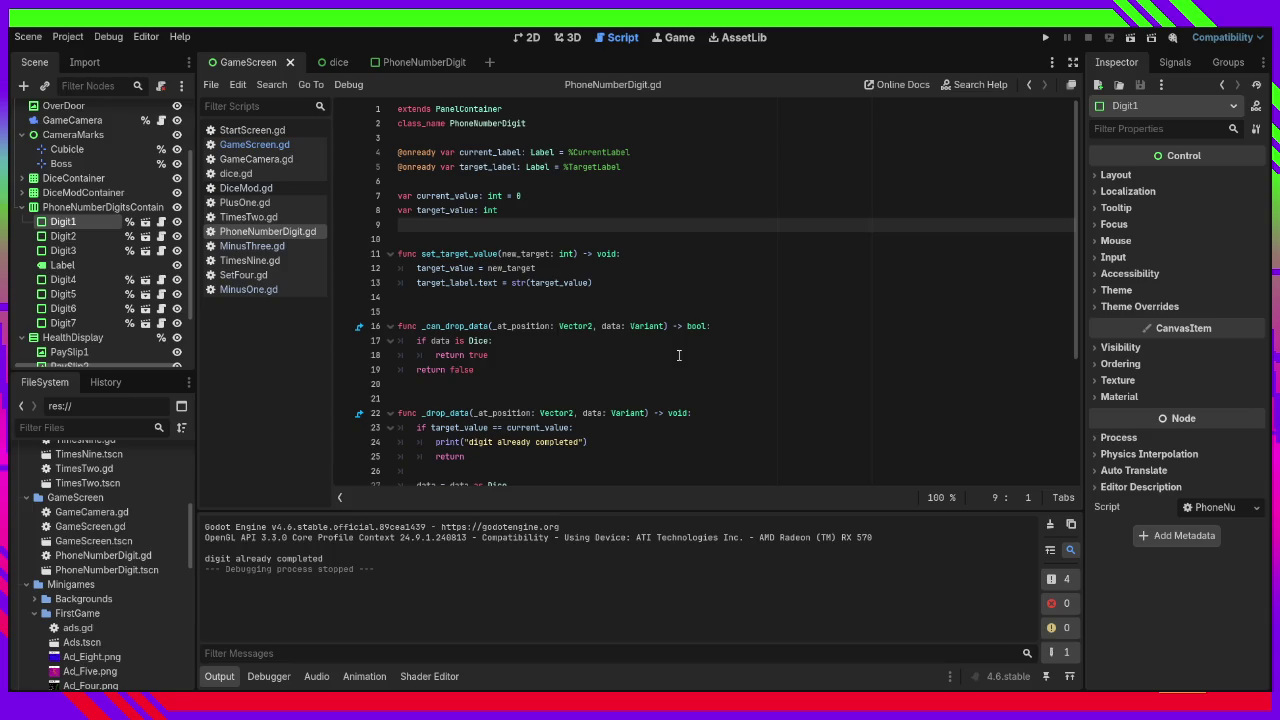
scroll(629, 379, "down", 2)
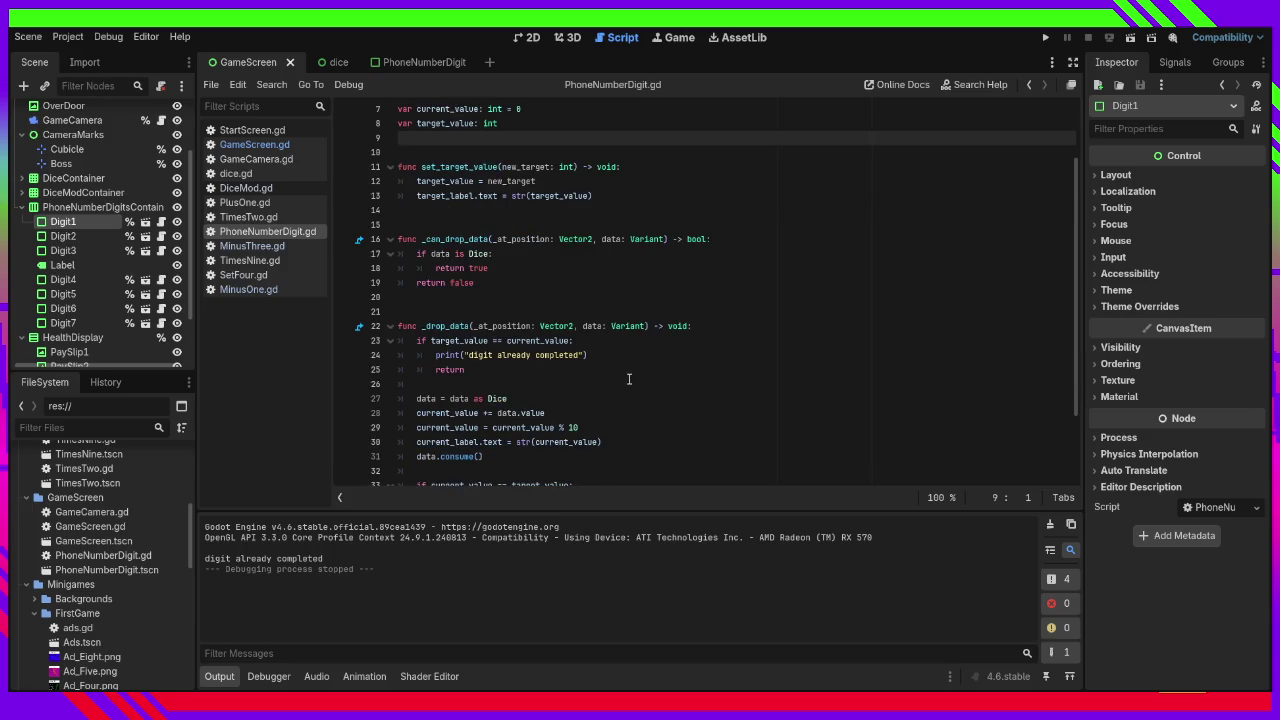
scroll(629, 379, "up", 1)
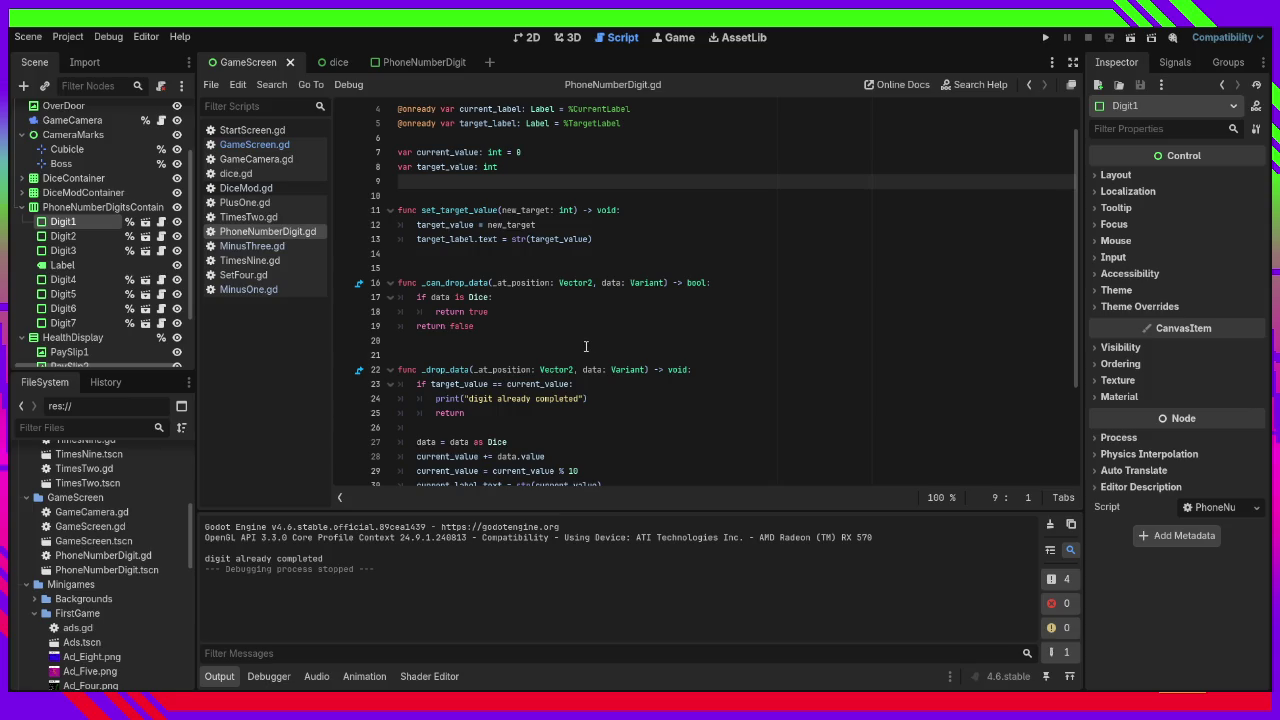
scroll(562, 338, "down", 3)
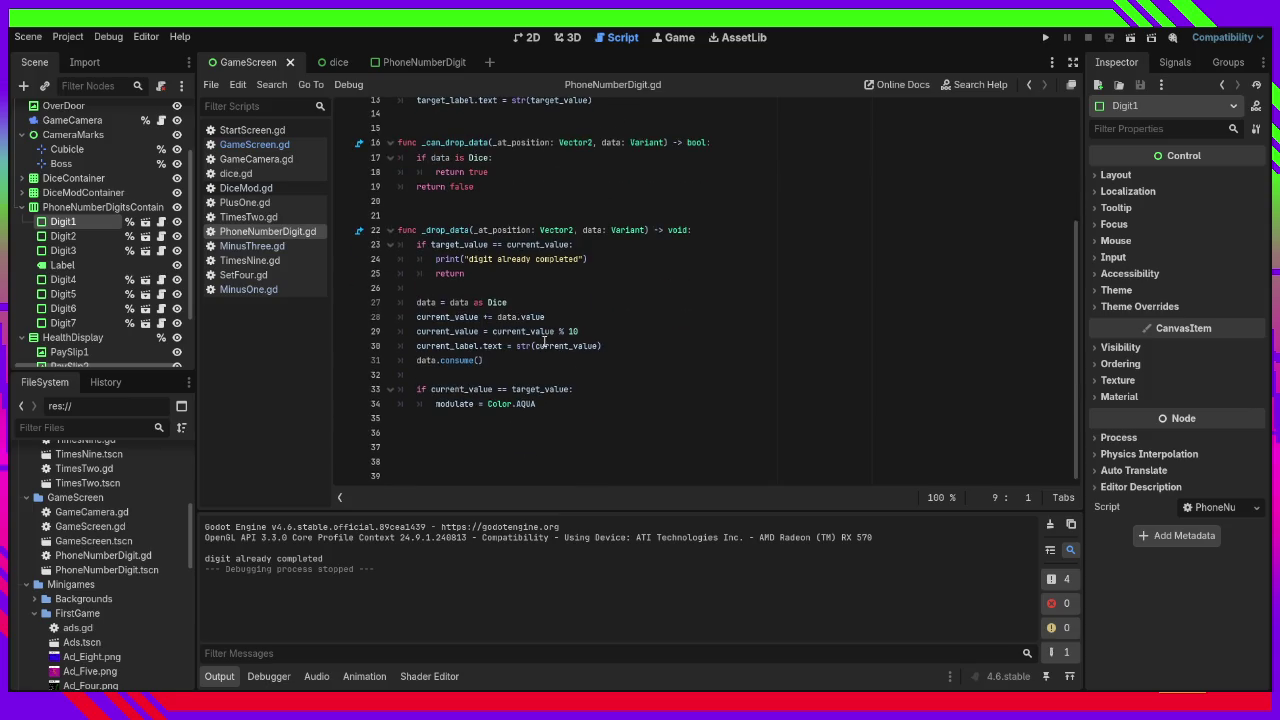
scroll(466, 343, "up", 4)
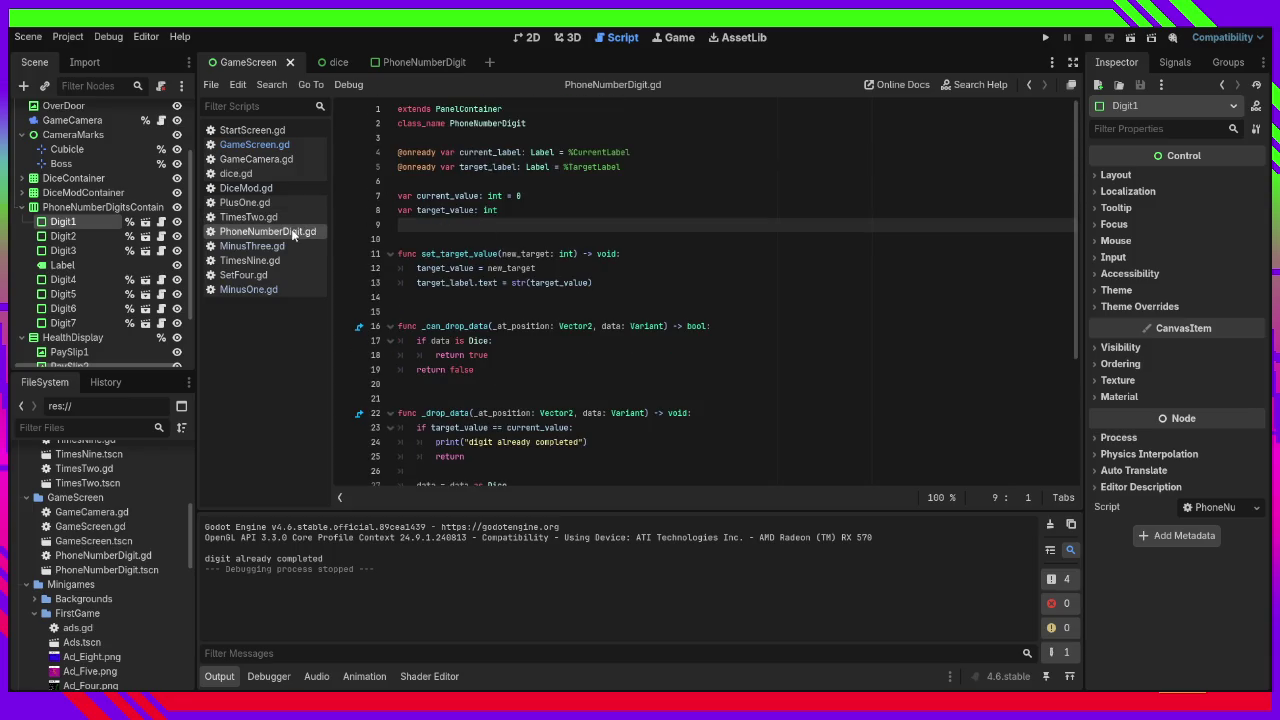
scroll(455, 270, "down", 3)
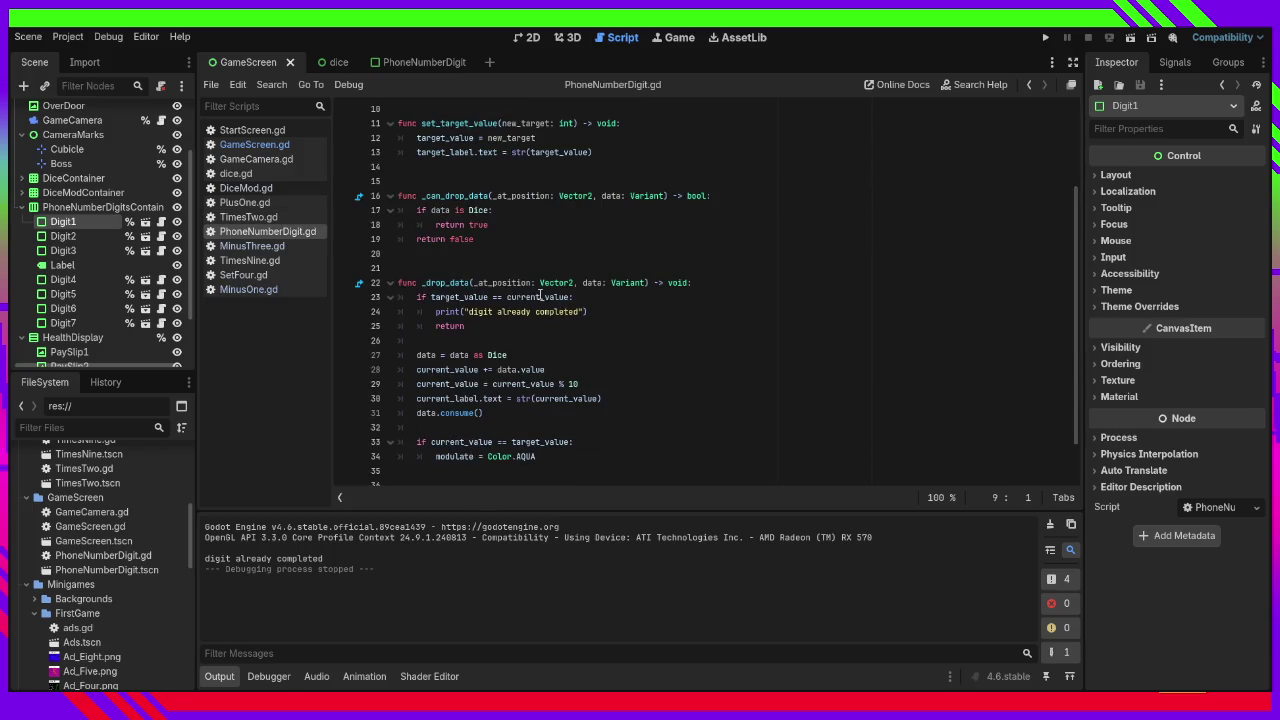
double_click(450, 297)
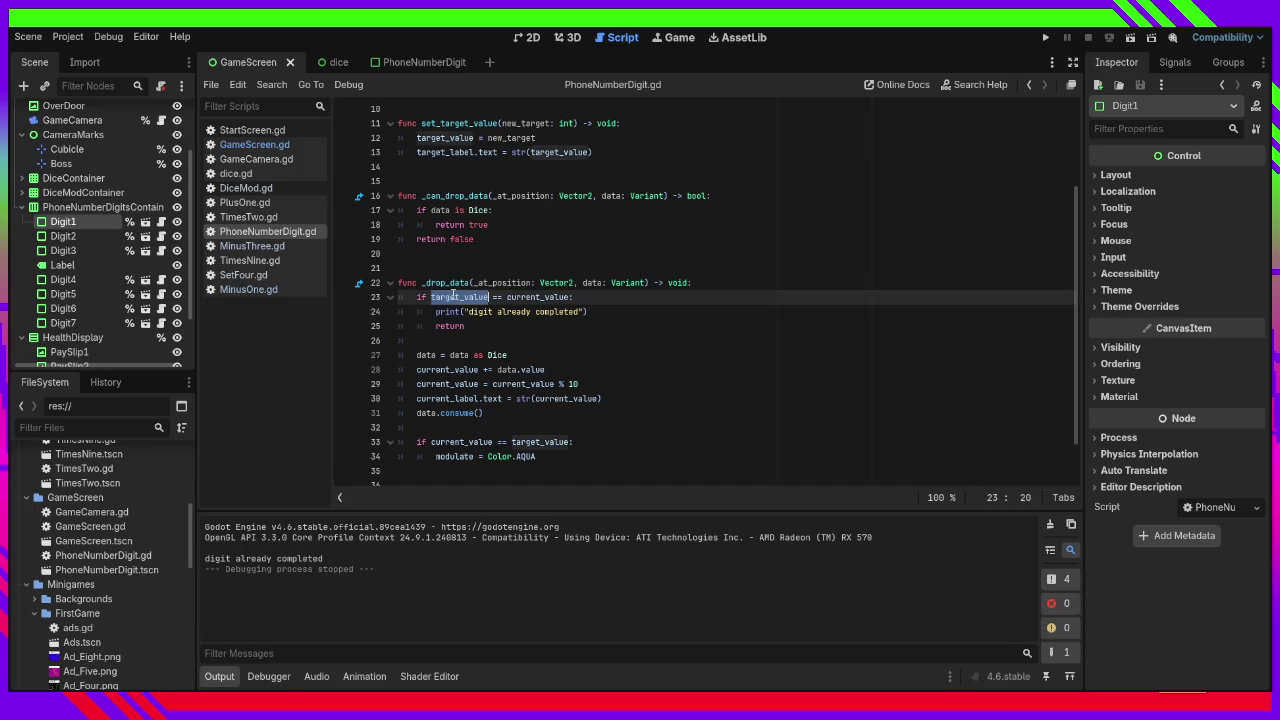
double_click(522, 297)
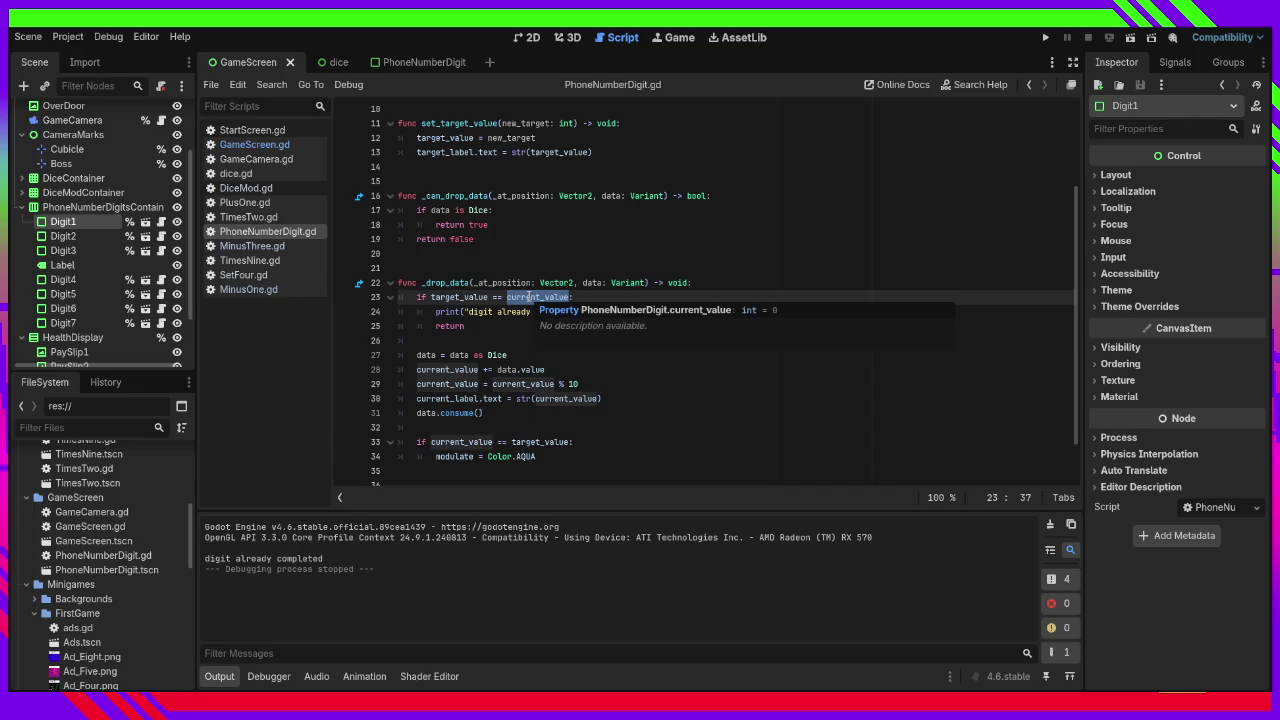
left_click(512, 297)
mouse_move(512, 297)
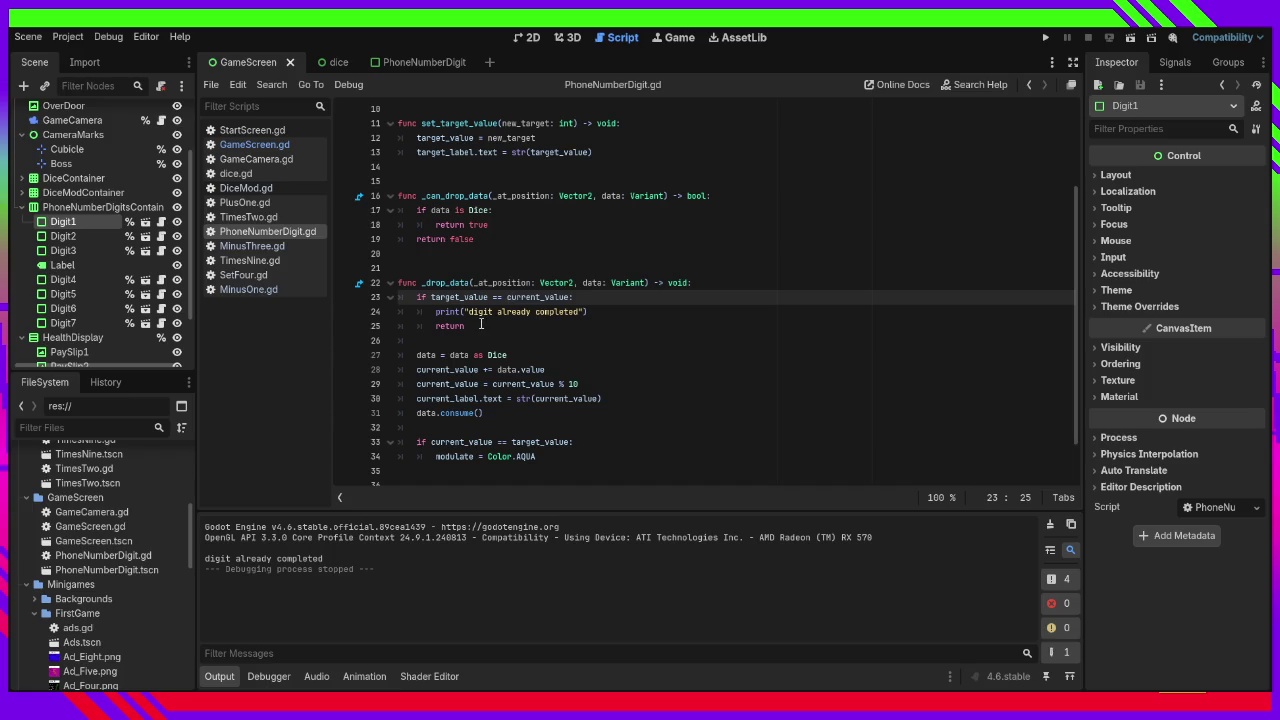
scroll(481, 325, "up", 3)
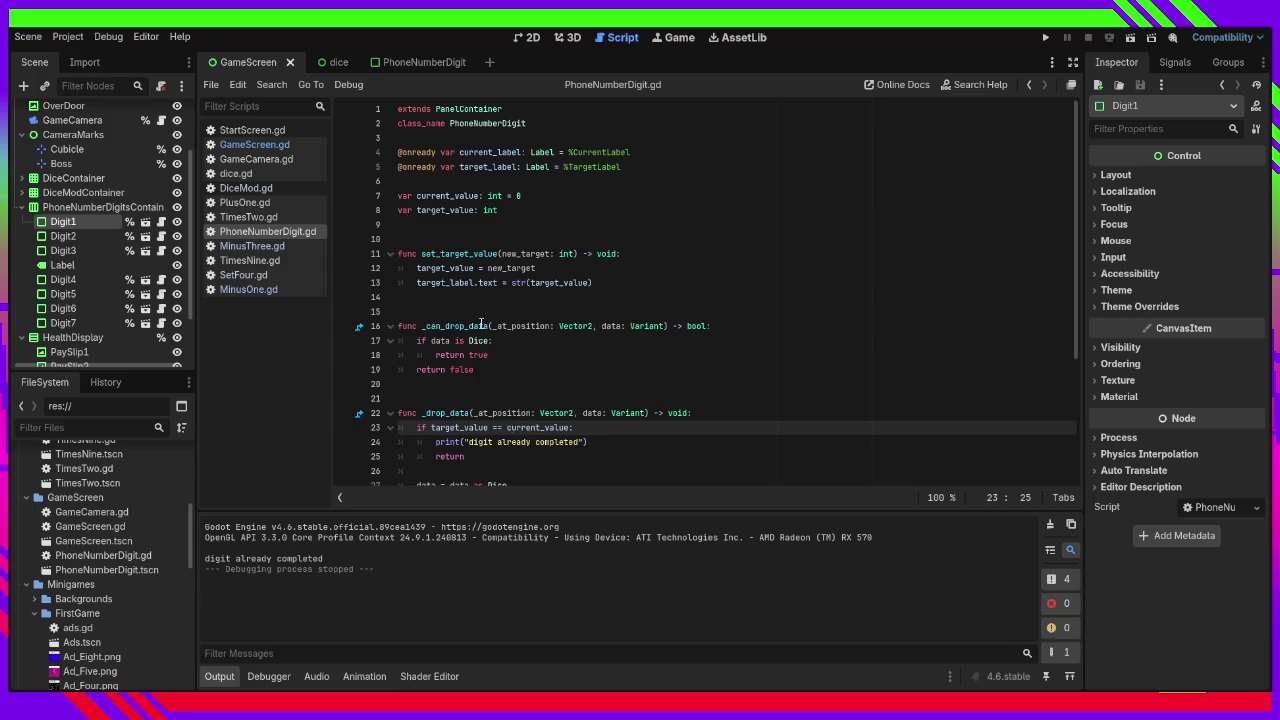
scroll(481, 325, "down", 2)
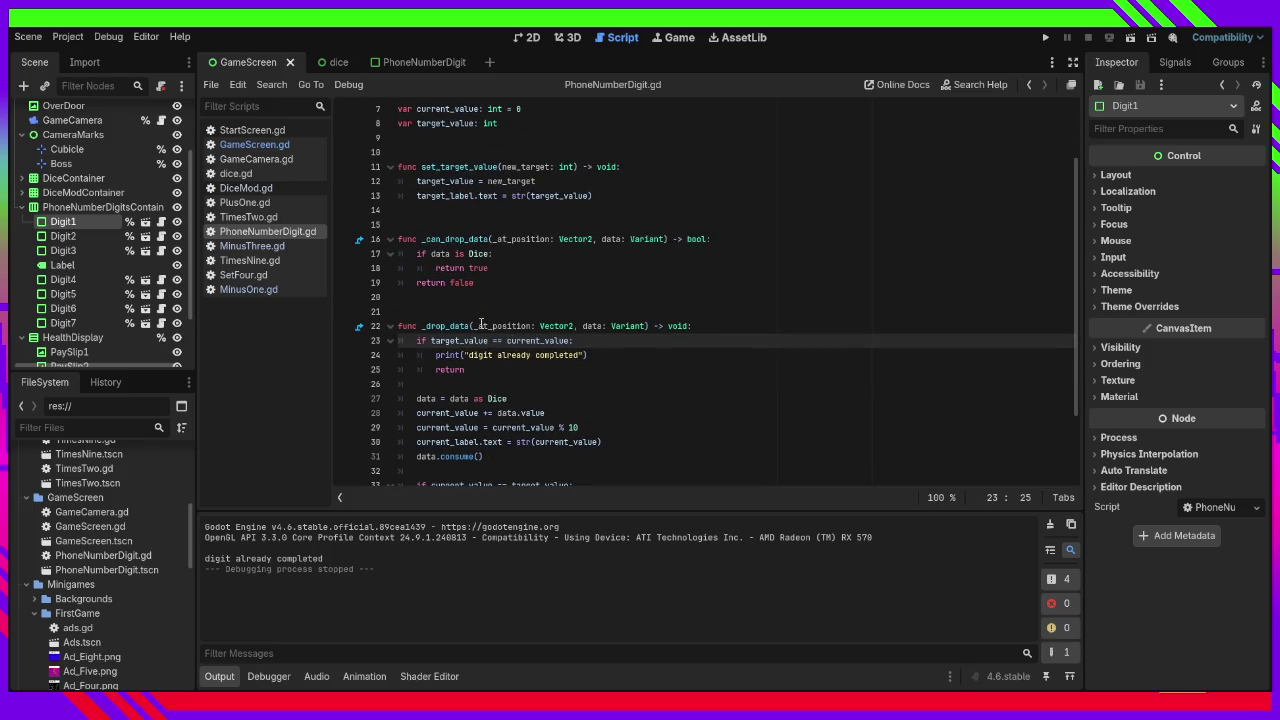
scroll(483, 327, "up", 2)
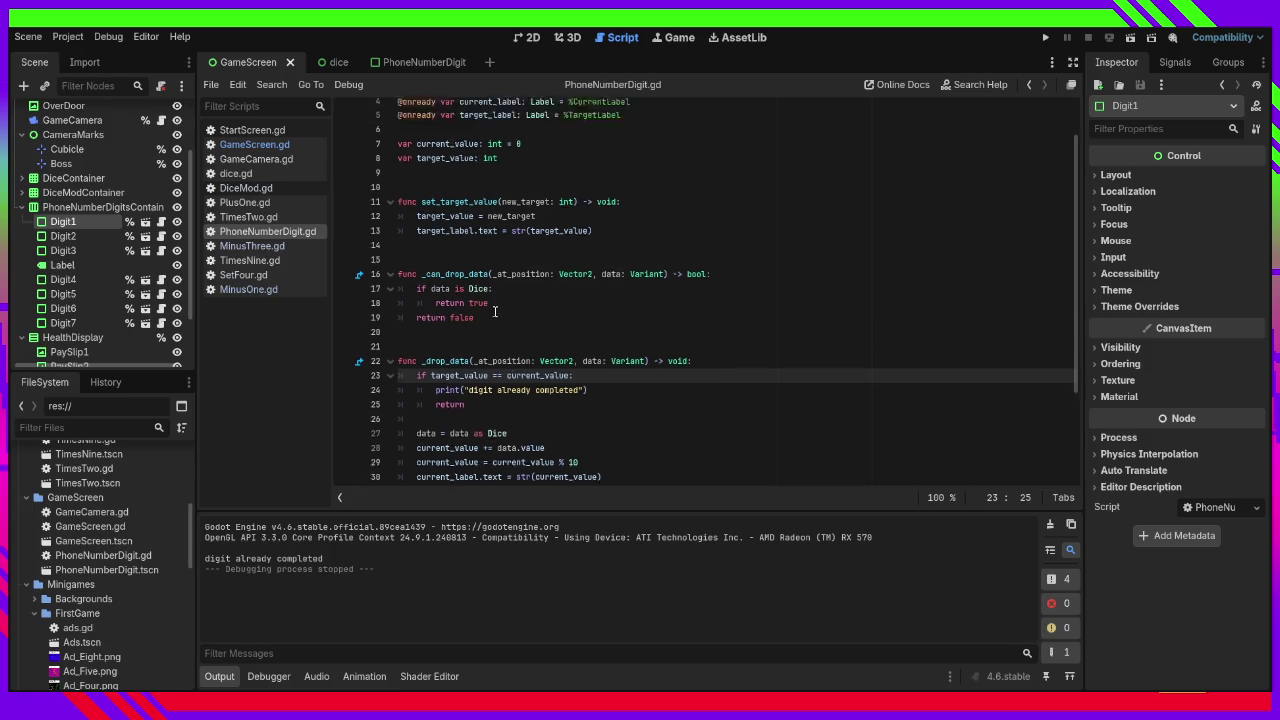
Declare 'var completed: bool = false' and replace the line 23 condition with completed, then save.
left_click(493, 218)
type("var completed")
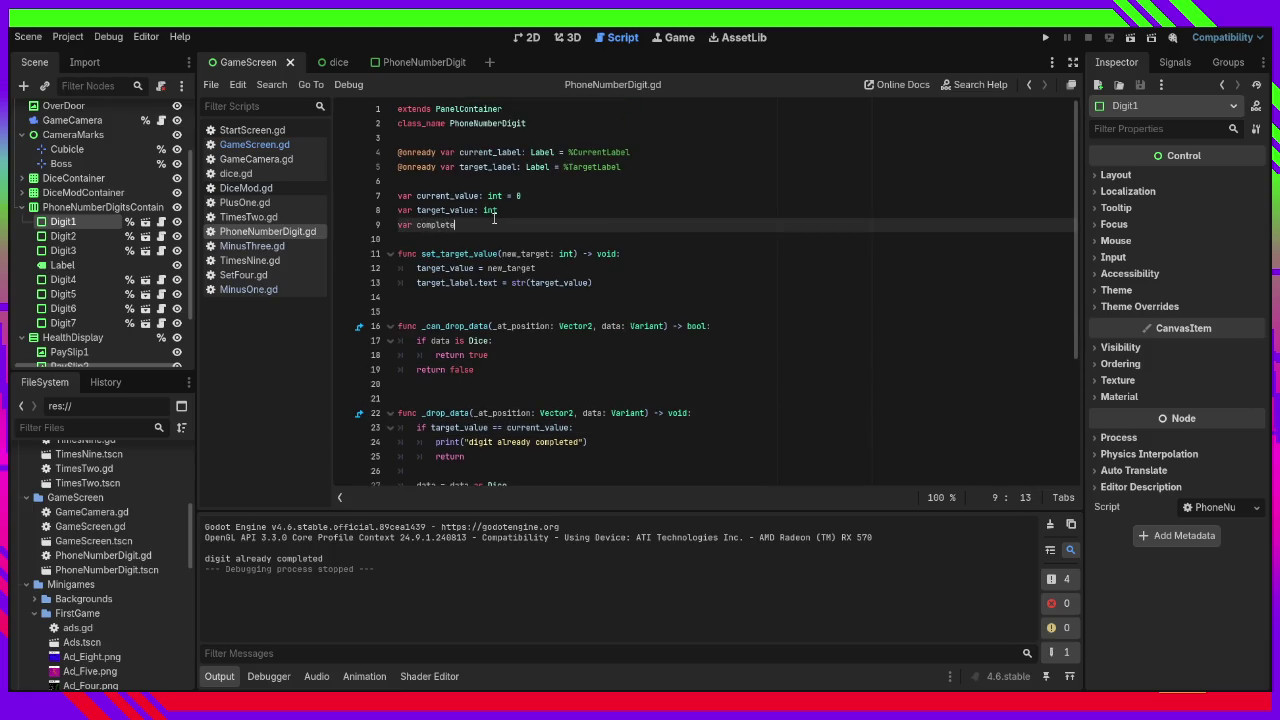
type(": bool = f")
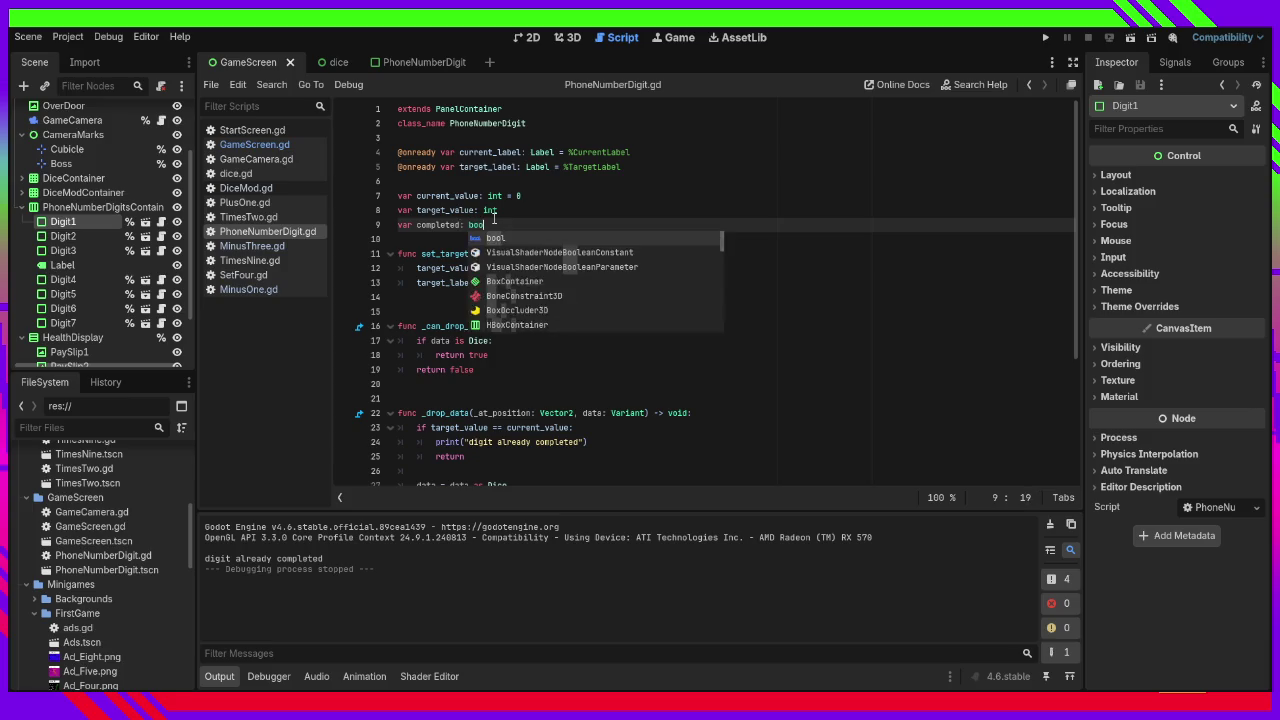
key("Return")
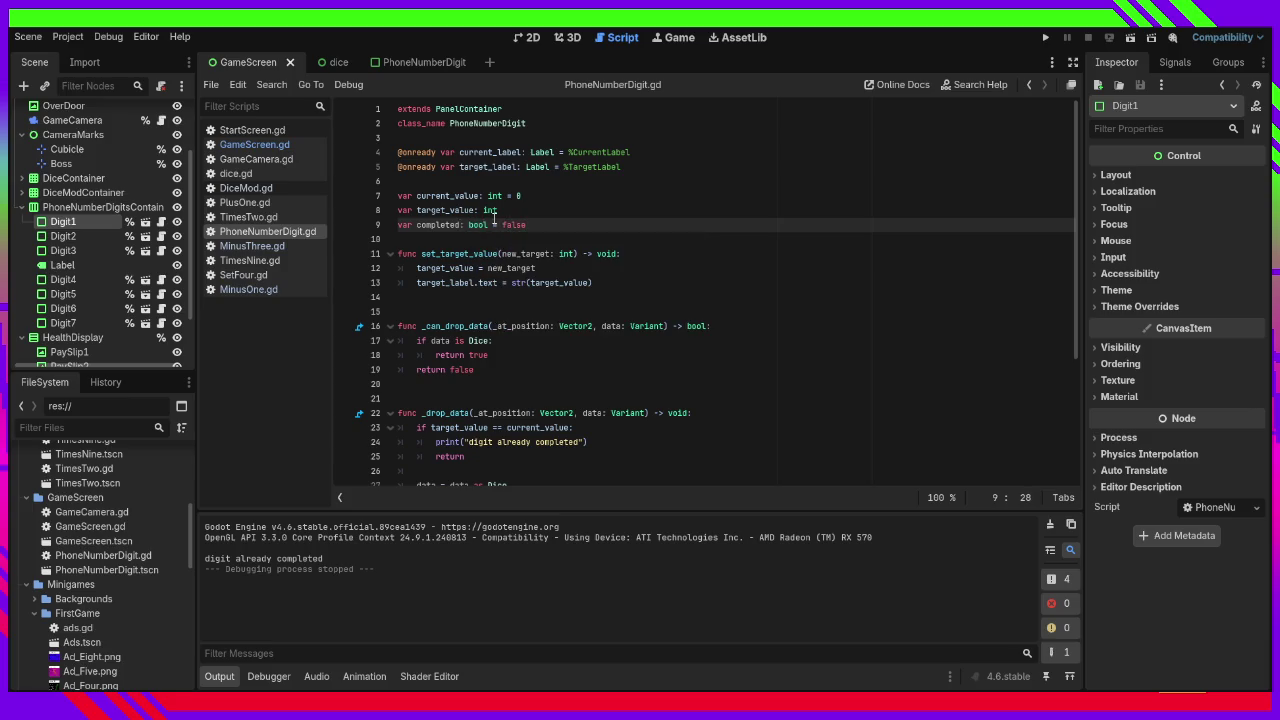
double_click(447, 225)
scroll(505, 240, "down", 4)
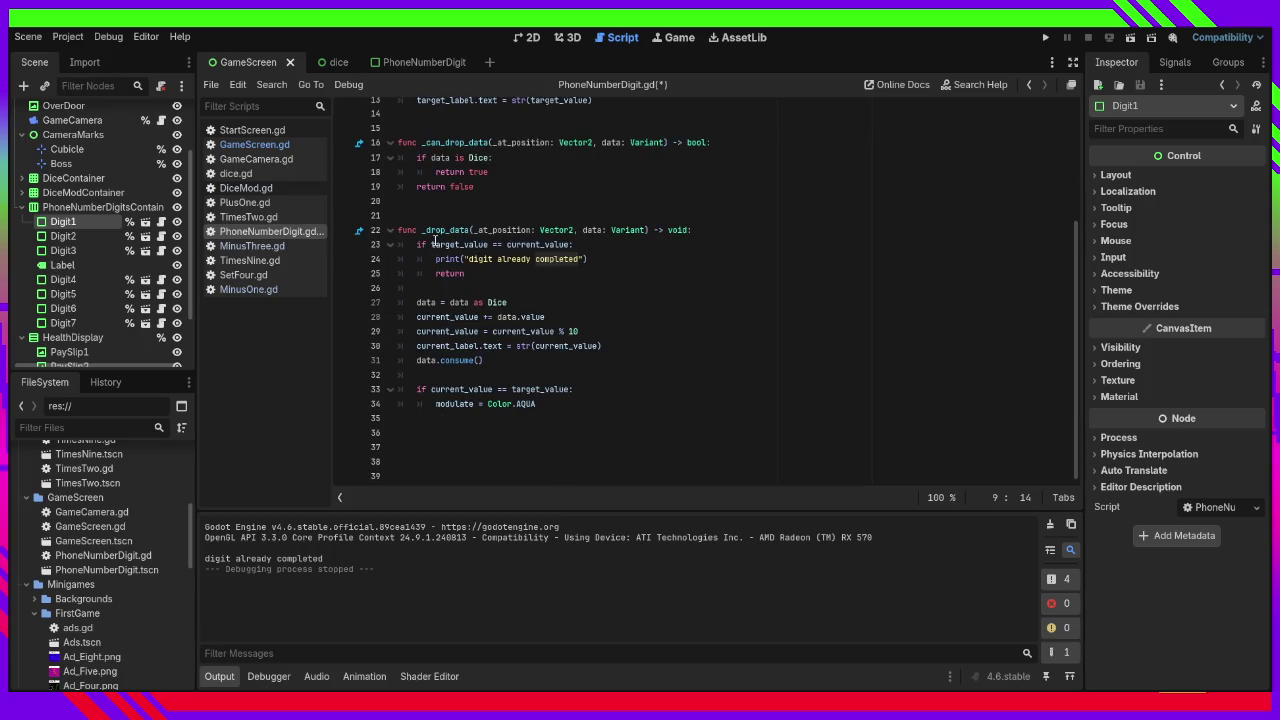
left_click_drag(432, 244, 570, 244)
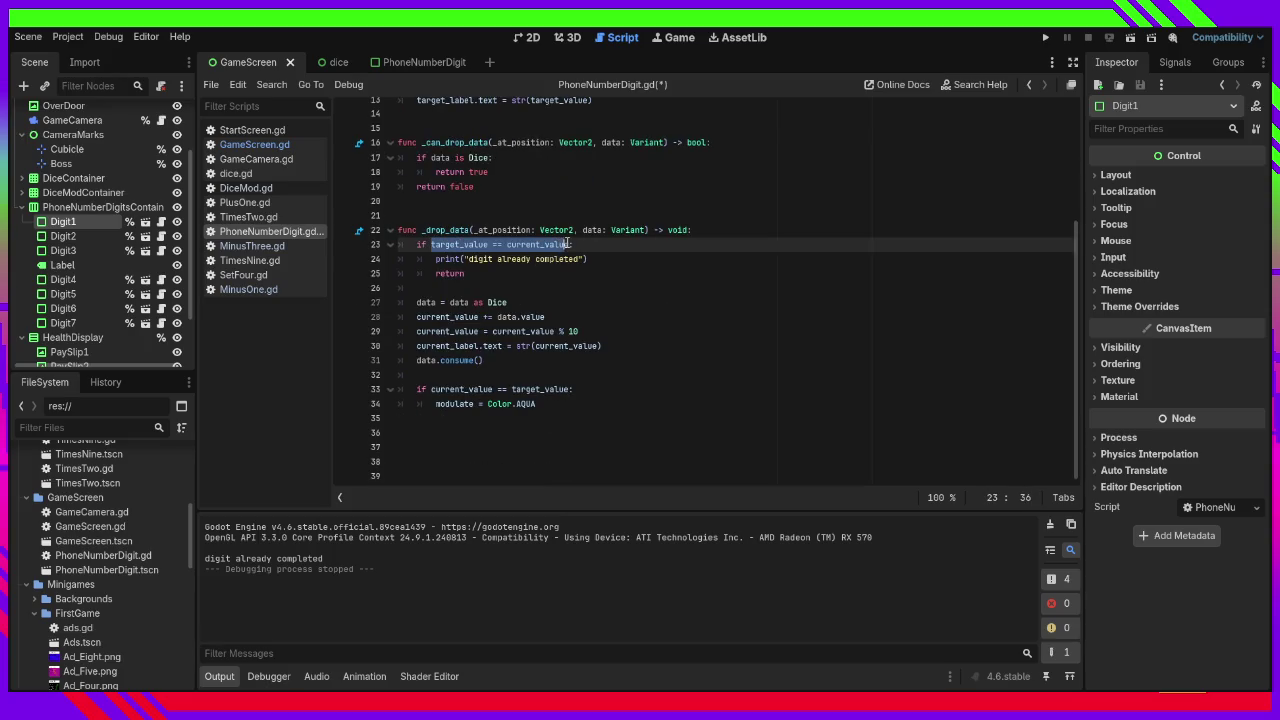
type("completed:")
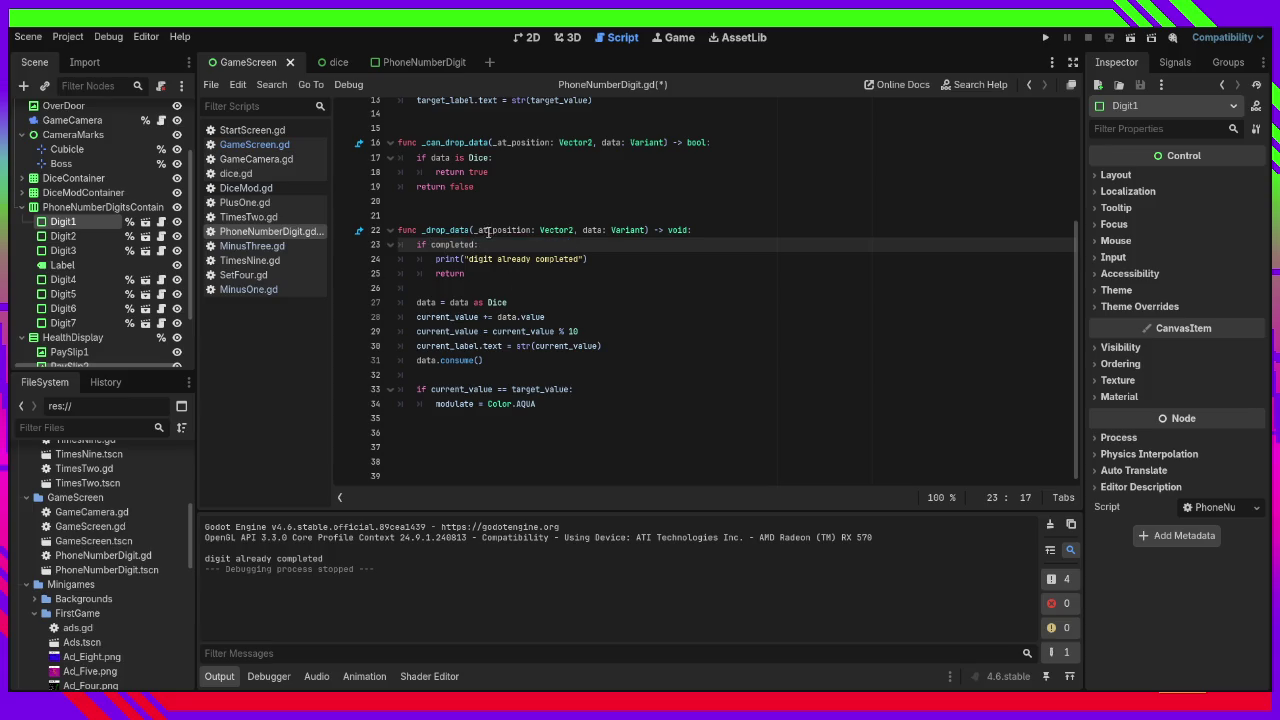
key("ctrl+s")
Add 'completed = true' under the target check on line 33, save, and run the project.
left_click(617, 347)
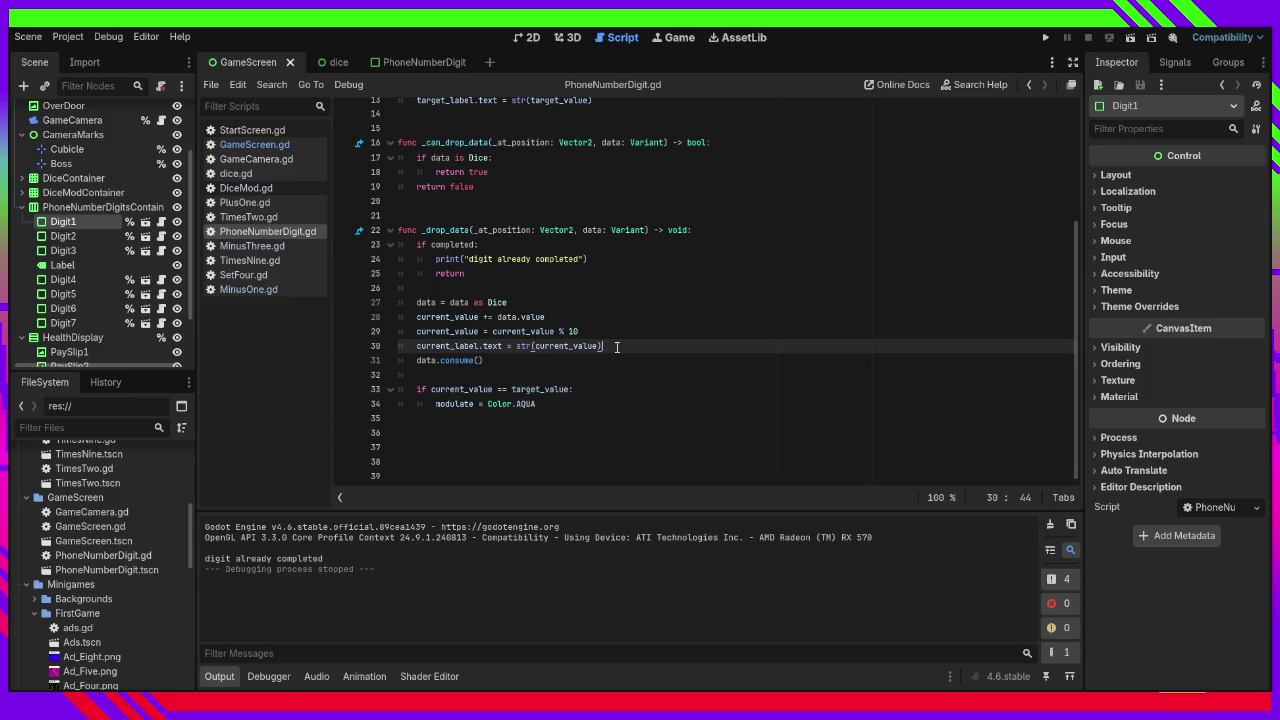
key("Down")
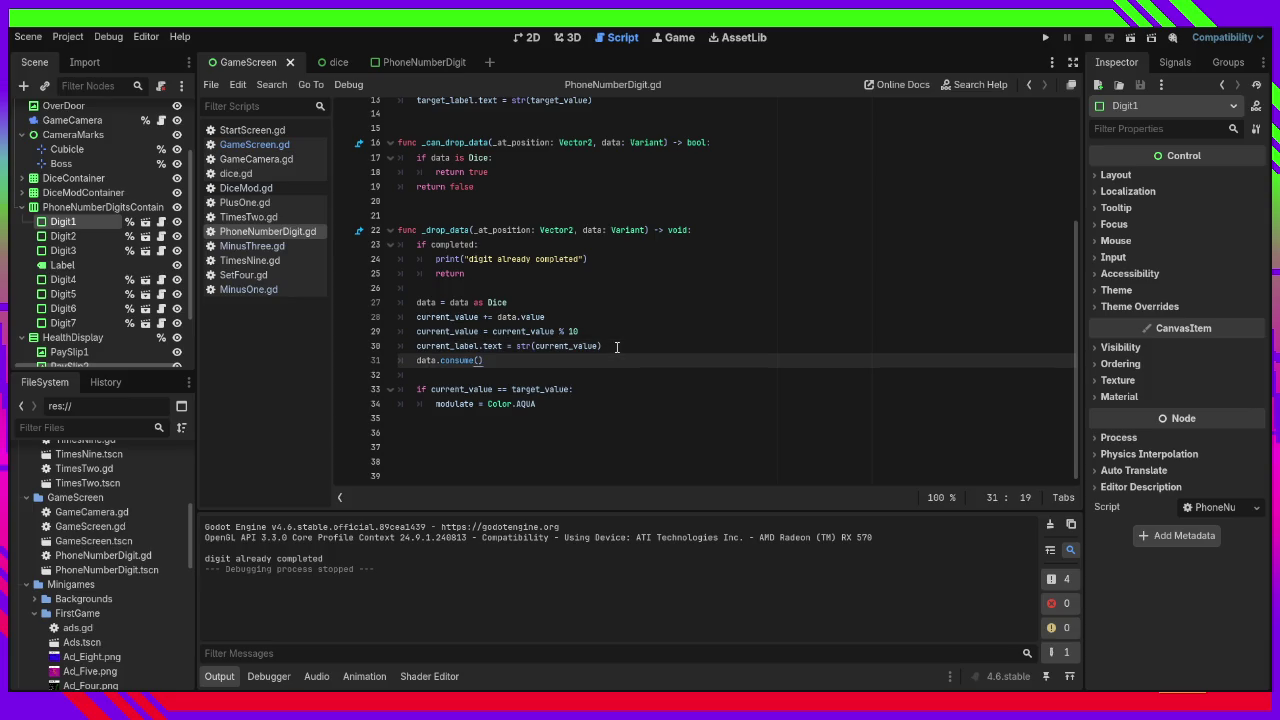
left_click(584, 395)
key("Return")
type("com")
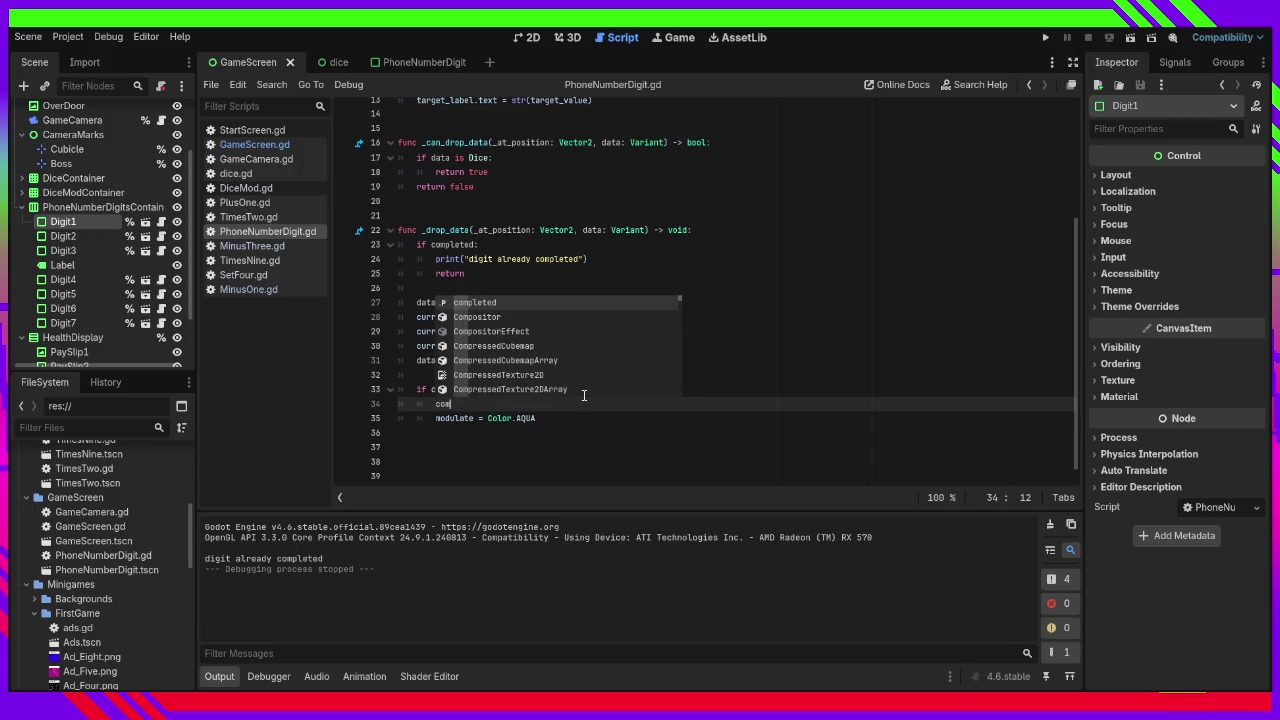
key("Return")
type("= true")
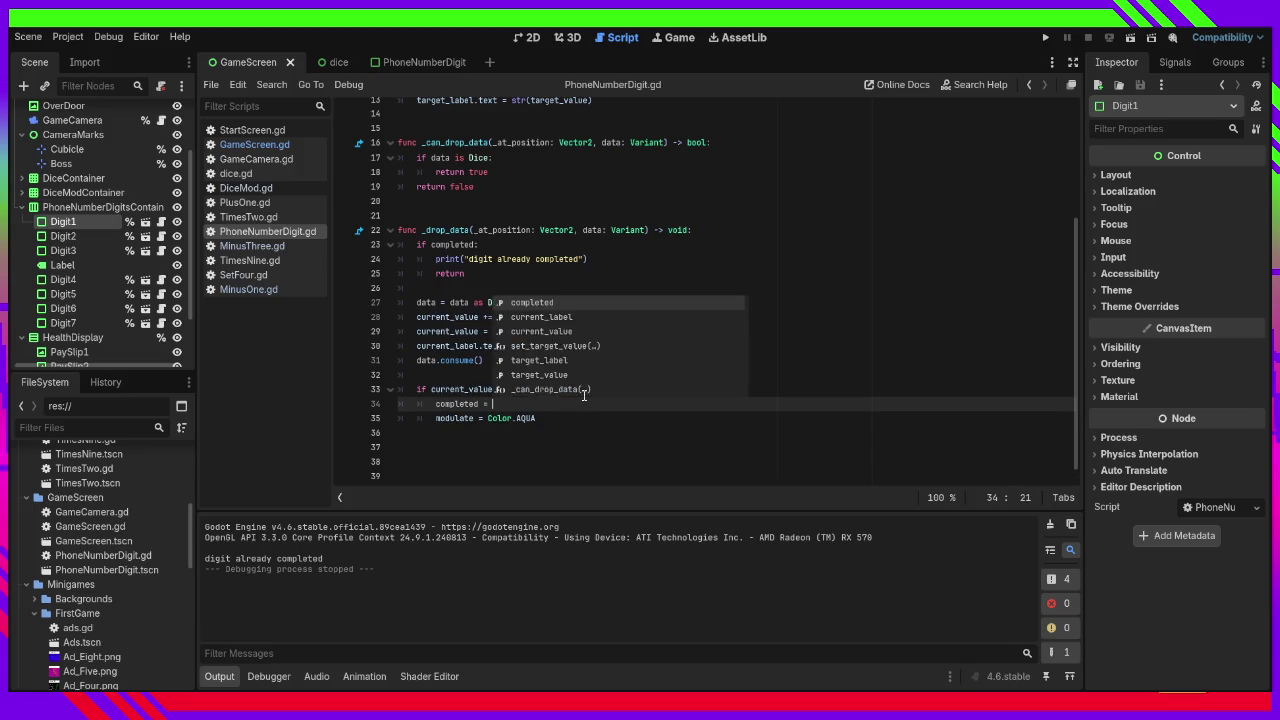
left_click(584, 395)
key("ctrl+s")
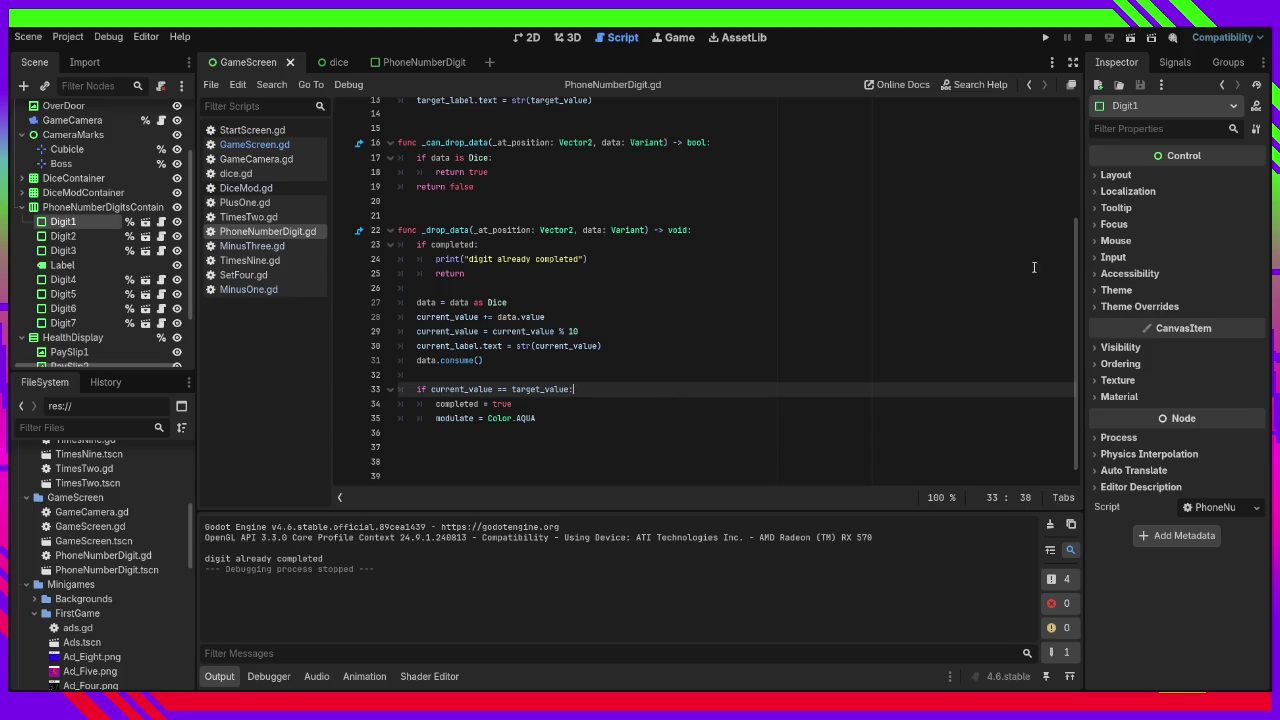
left_click(1046, 37)
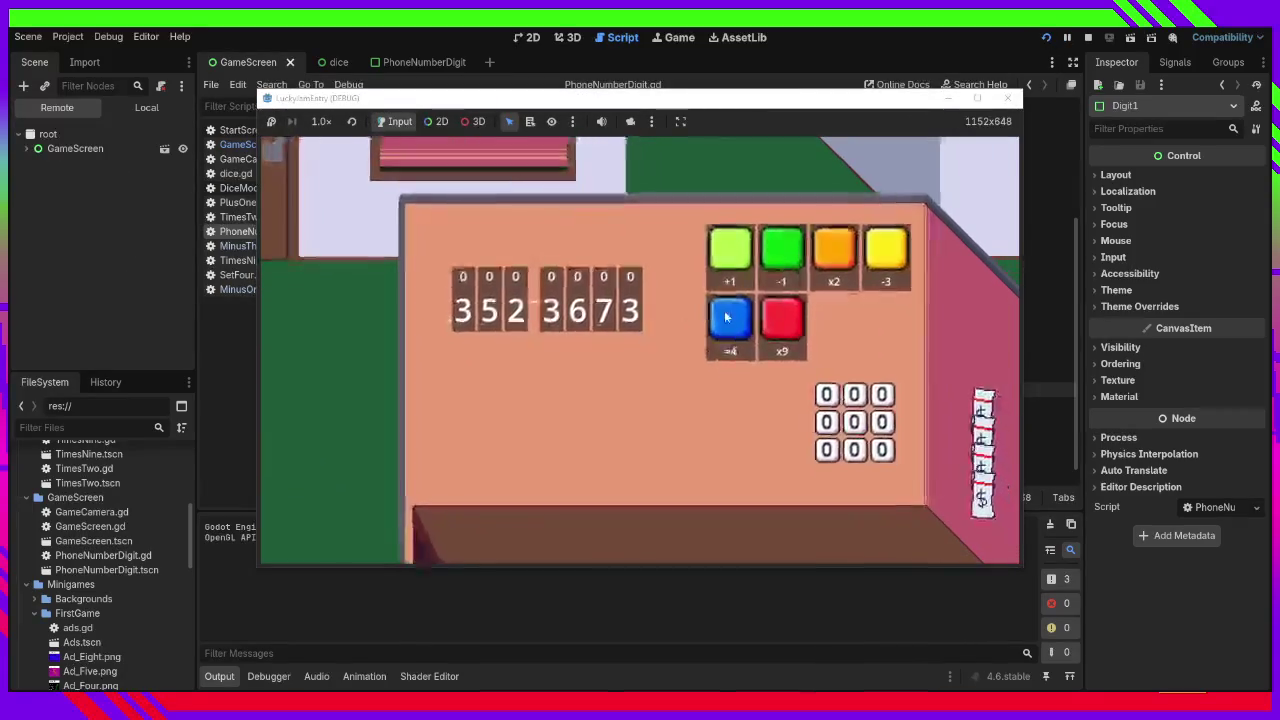
Restart the game, drag dice onto the first phone digit until it completes, then close it.
left_click(1007, 97)
left_click(1046, 38)
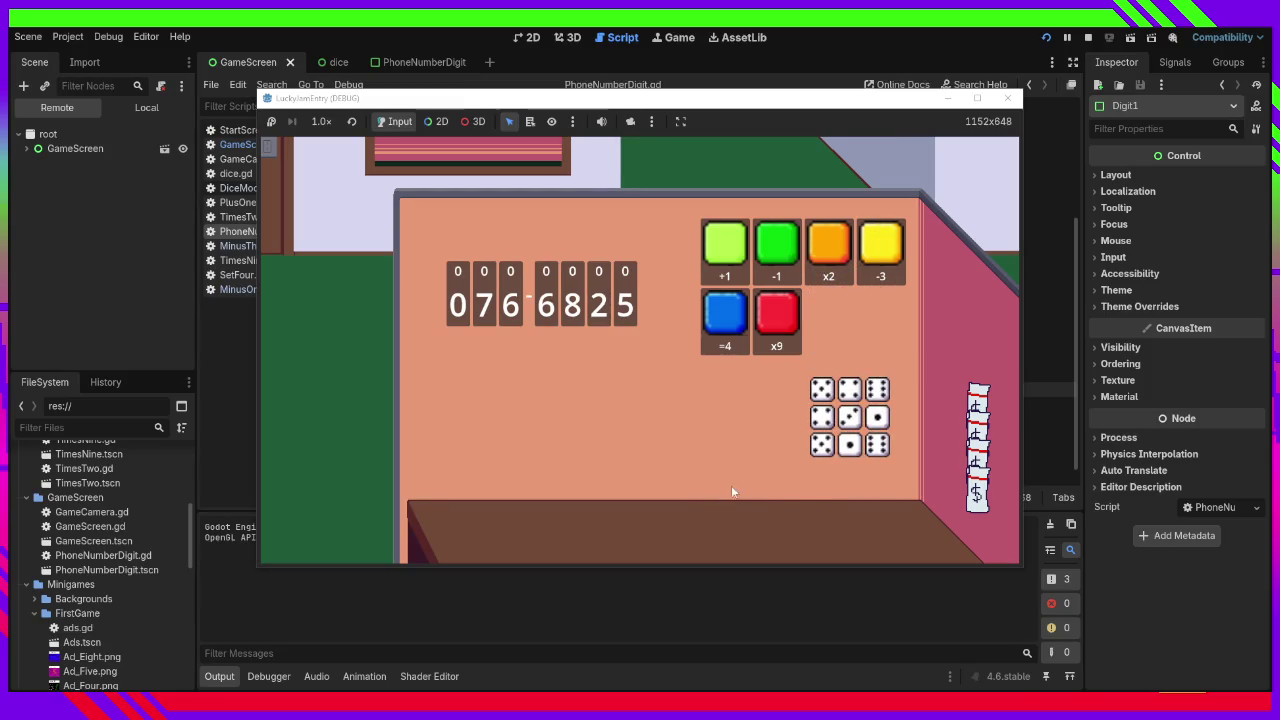
mouse_move(843, 455)
left_mouse_down()
mouse_move(799, 539)
mouse_move(646, 416)
mouse_move(660, 420)
mouse_move(468, 300)
left_mouse_up()
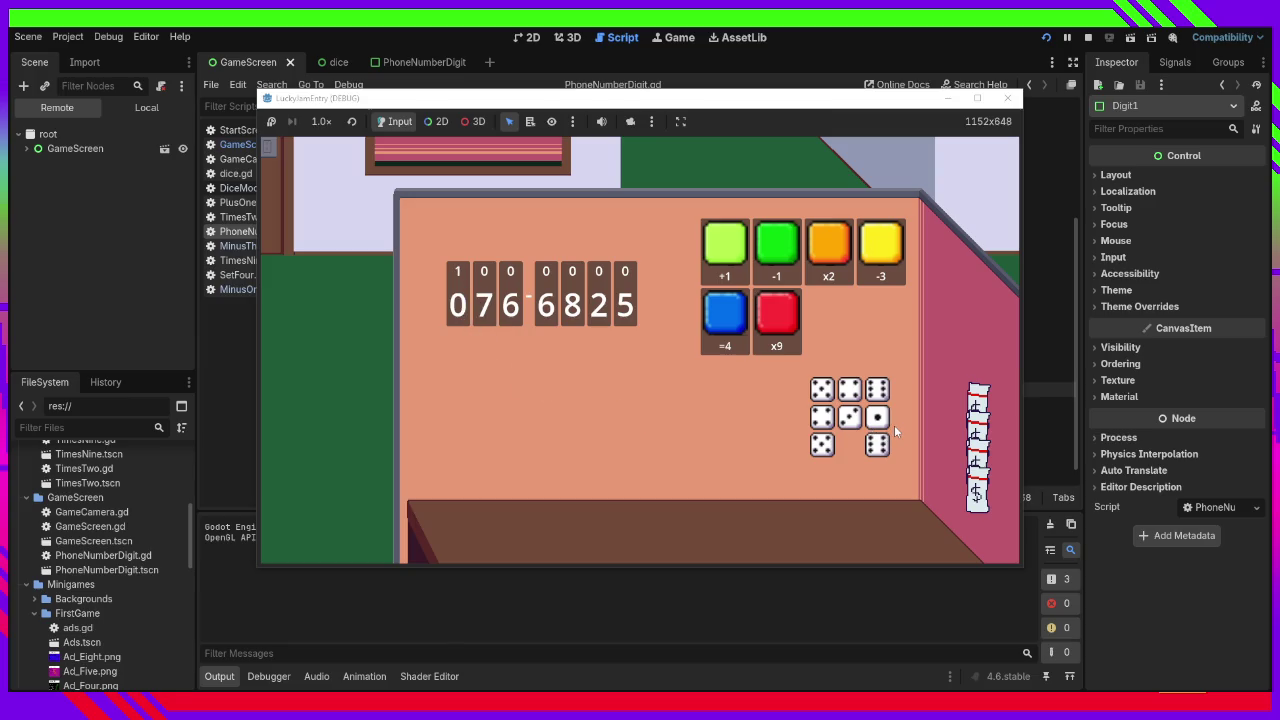
mouse_move(894, 425)
left_mouse_down()
mouse_move(843, 210)
mouse_move(771, 240)
mouse_move(928, 514)
mouse_move(675, 520)
mouse_move(463, 331)
mouse_move(461, 310)
left_mouse_up()
mouse_move(886, 457)
left_mouse_down()
mouse_move(645, 489)
mouse_move(616, 181)
mouse_move(447, 318)
left_mouse_up()
mouse_move(855, 425)
left_mouse_down()
mouse_move(577, 529)
mouse_move(439, 291)
mouse_move(462, 312)
left_mouse_up()
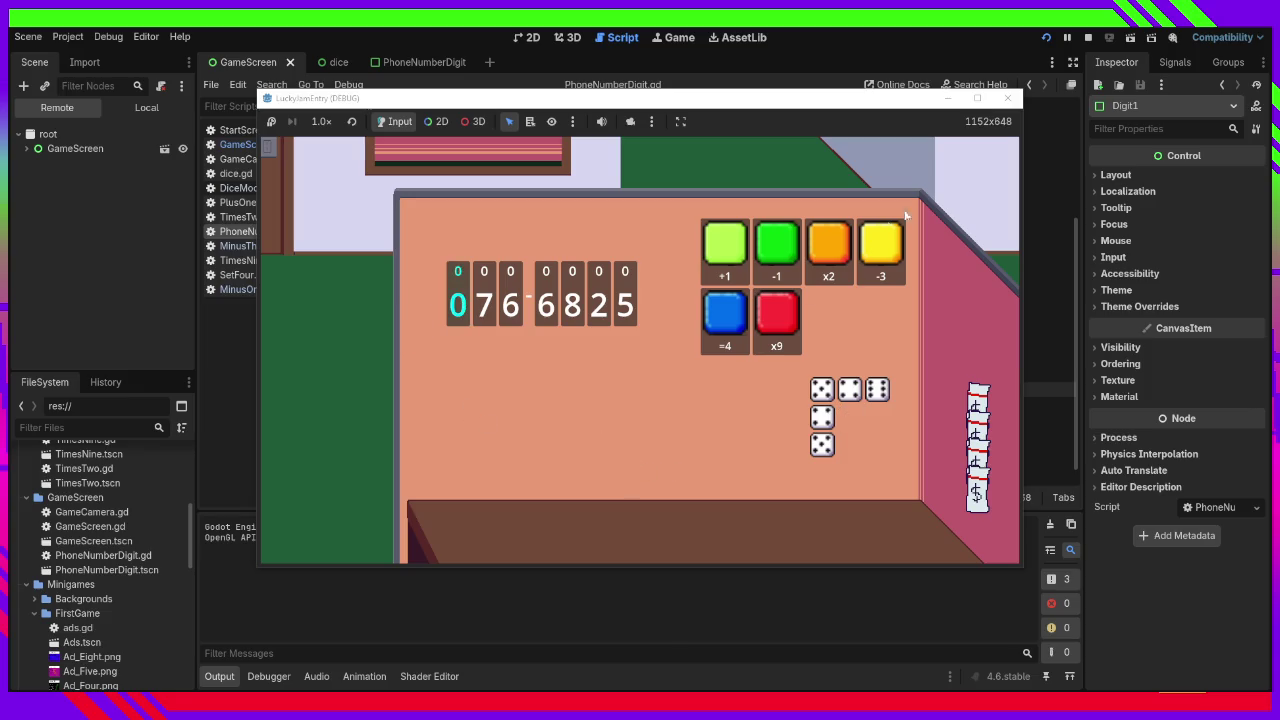
left_click(997, 103)
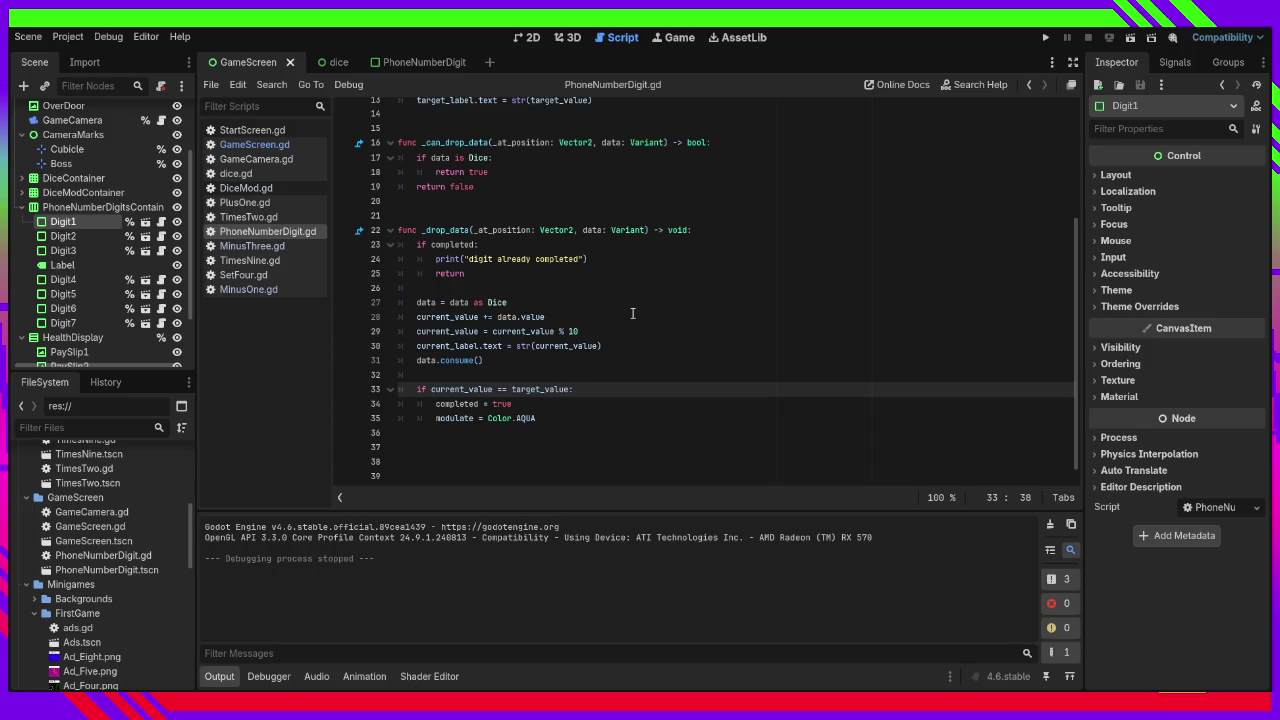
scroll(737, 314, "up", 4)
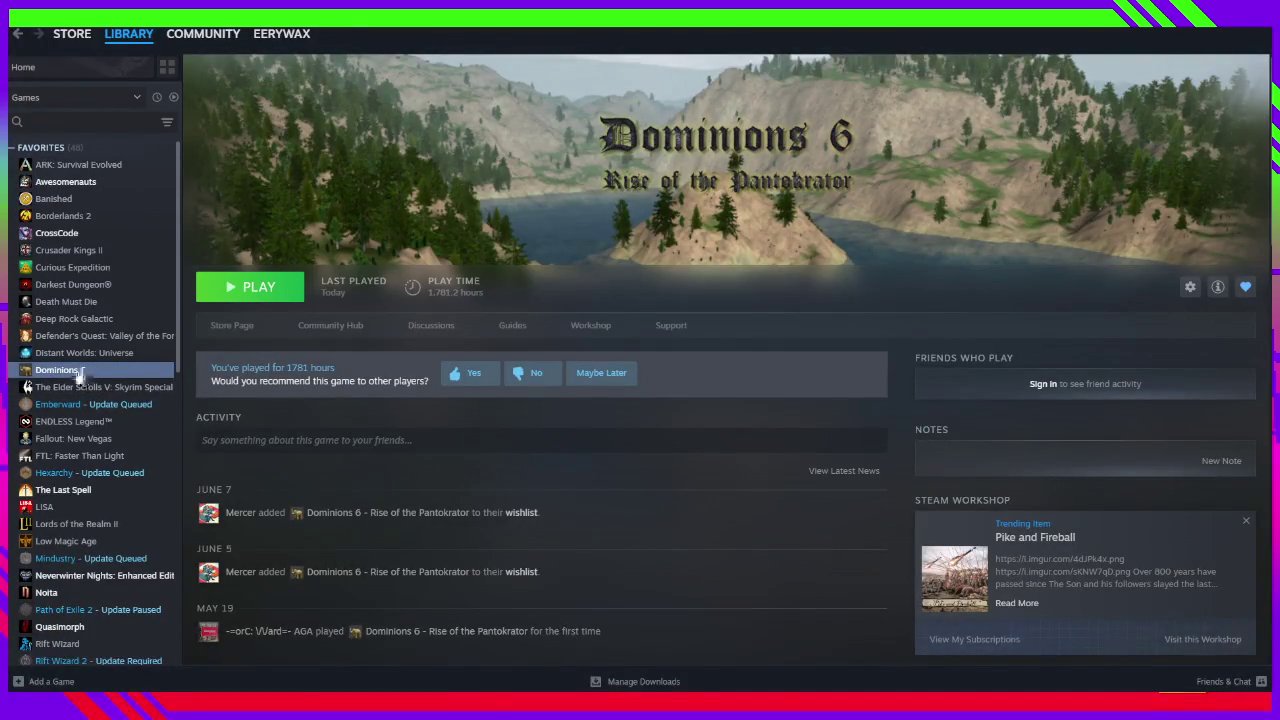
Uninstall CrossCode via its Manage menu, confirm, then scroll through the library list.
right_click(68, 244)
mouse_move(110, 318)
left_click(228, 408)
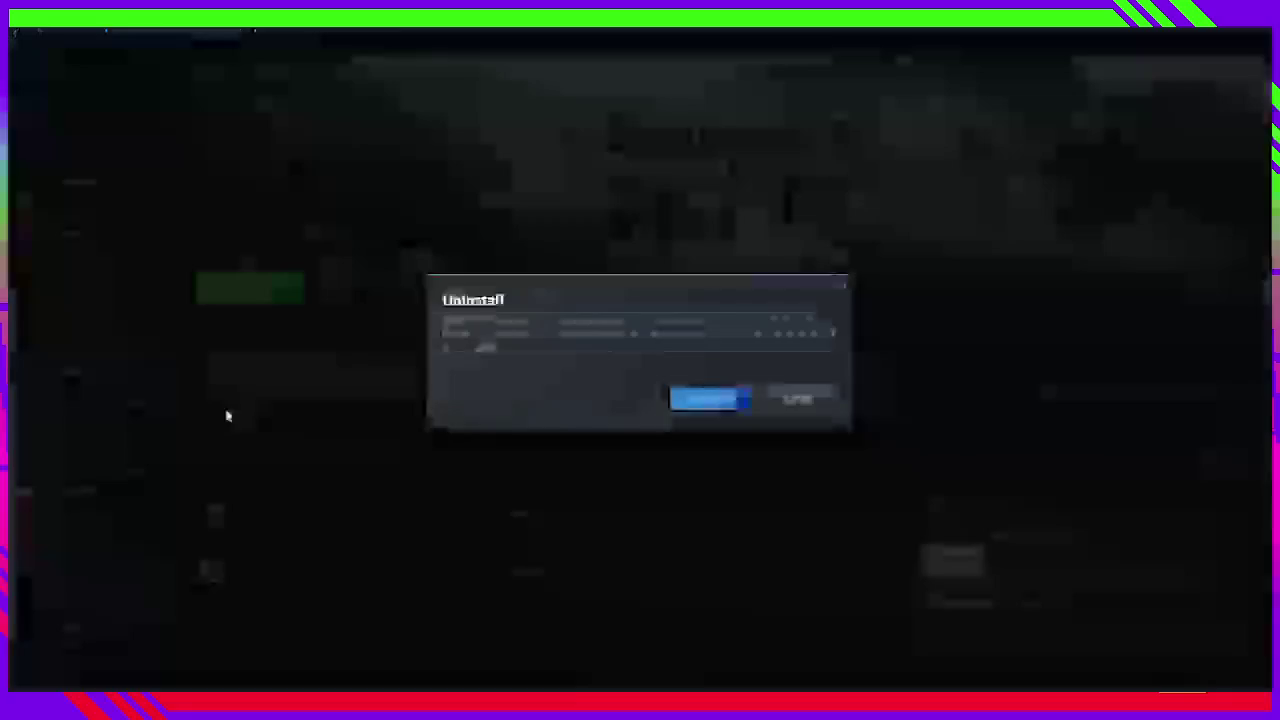
left_click(697, 398)
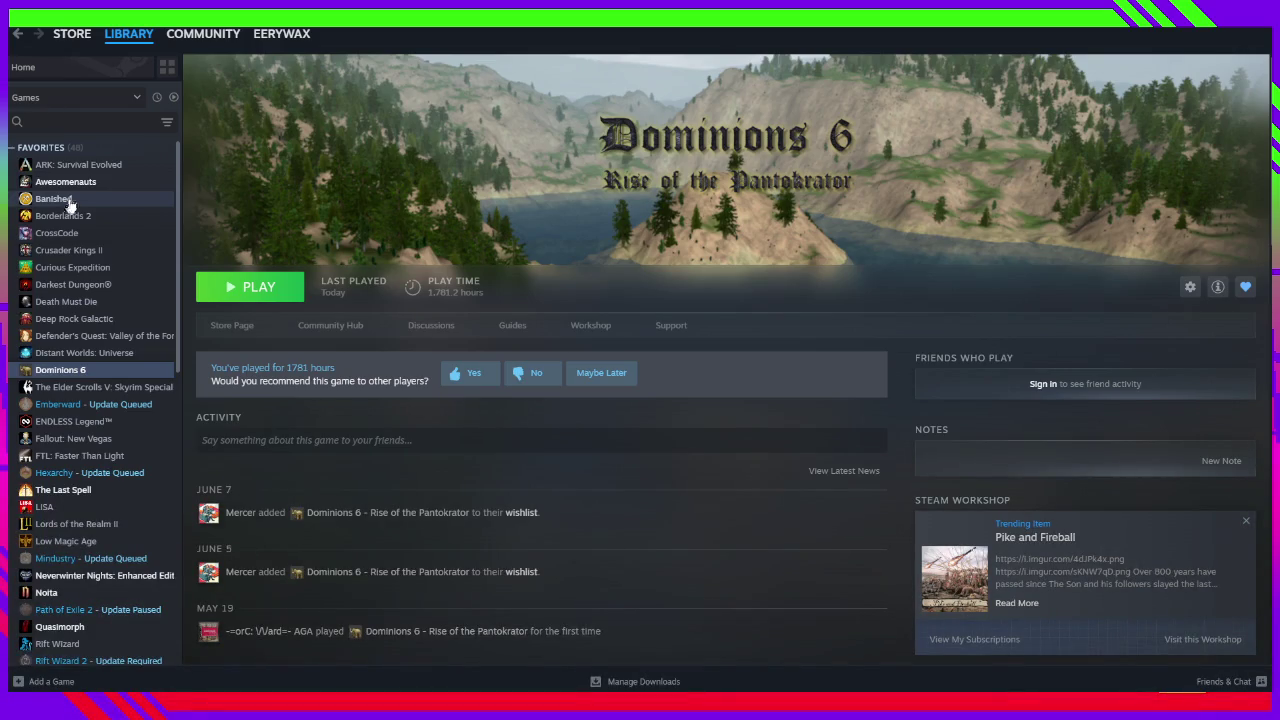
scroll(91, 246, "down", 1)
scroll(91, 247, "down", 1)
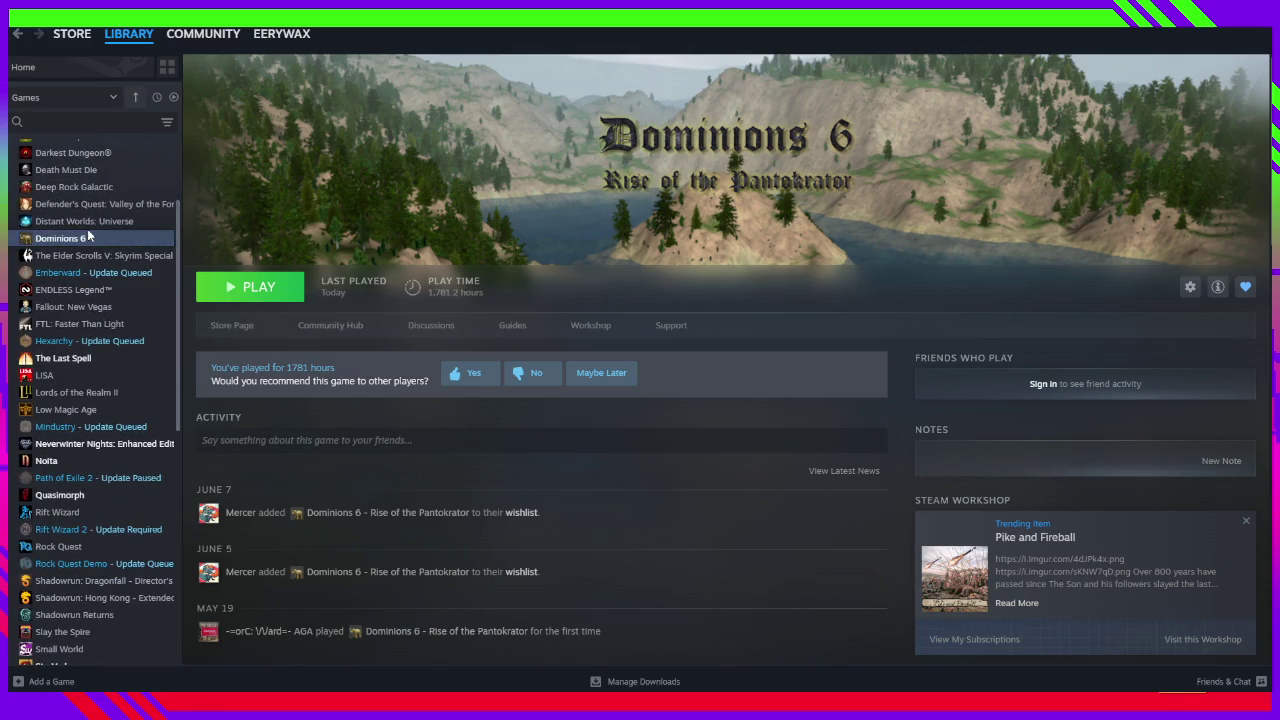
scroll(87, 229, "down", 2)
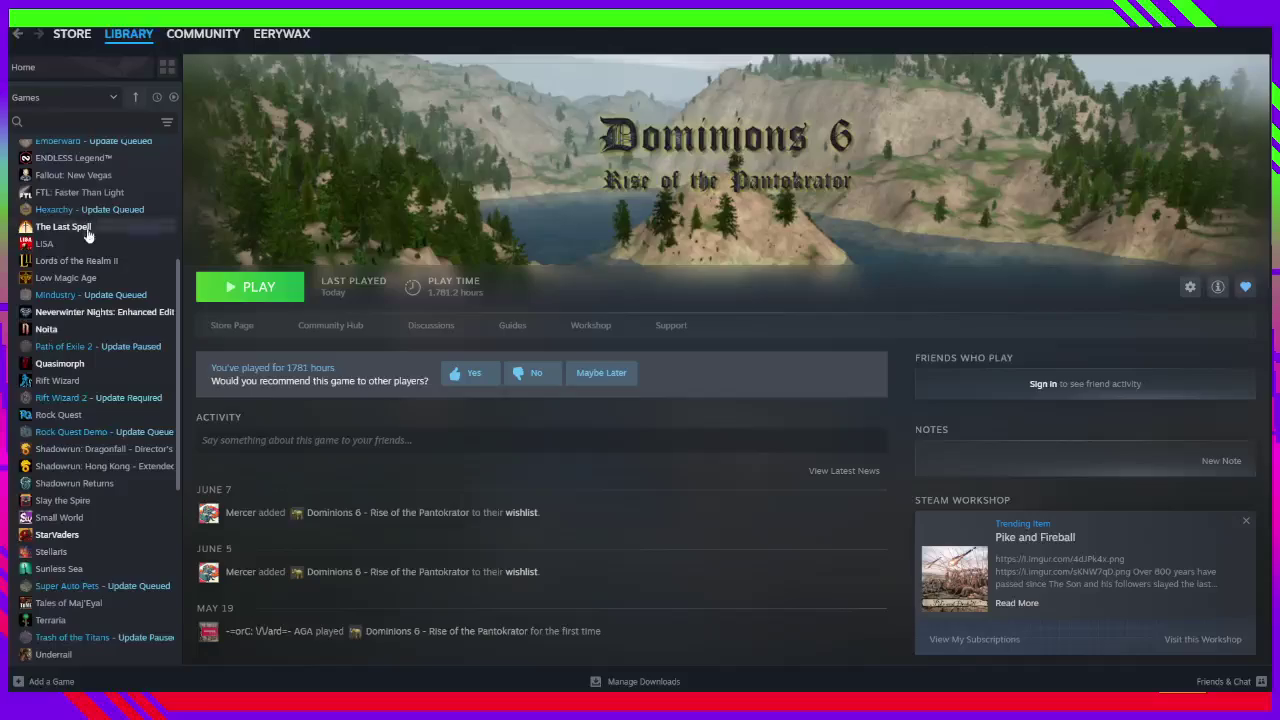
scroll(87, 234, "down", 2)
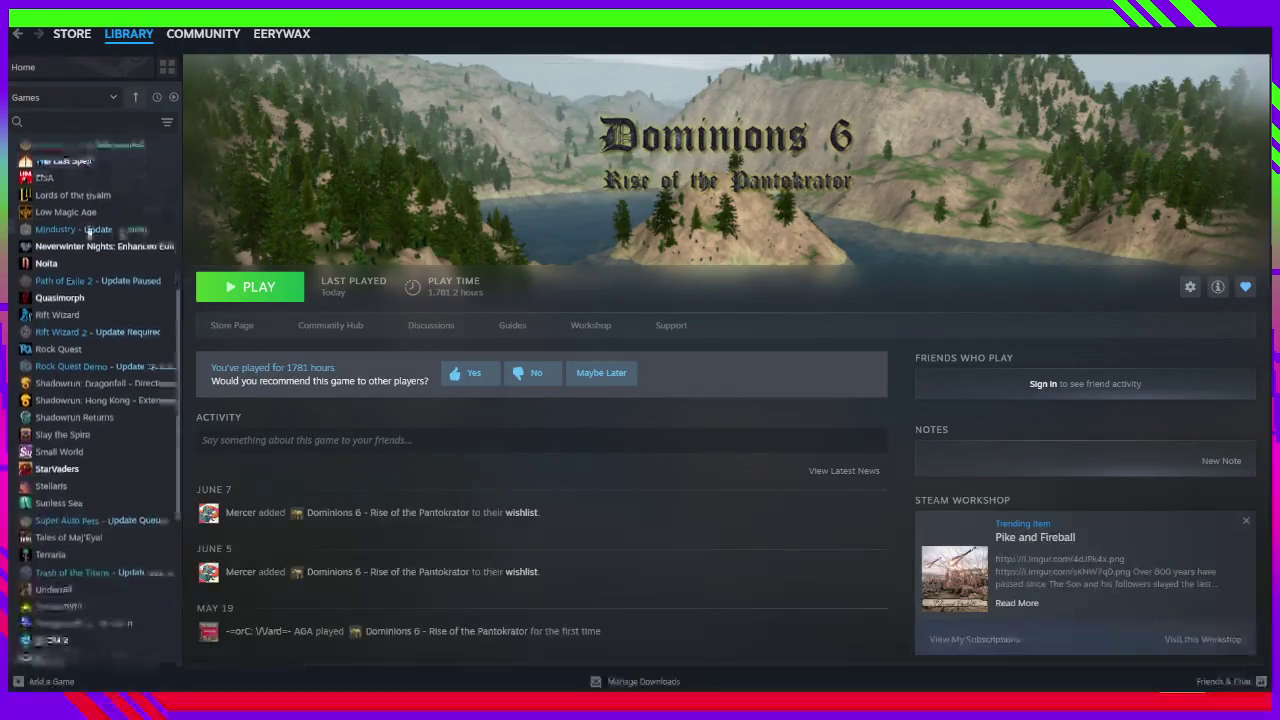
scroll(87, 233, "up", 1)
scroll(86, 232, "up", 4)
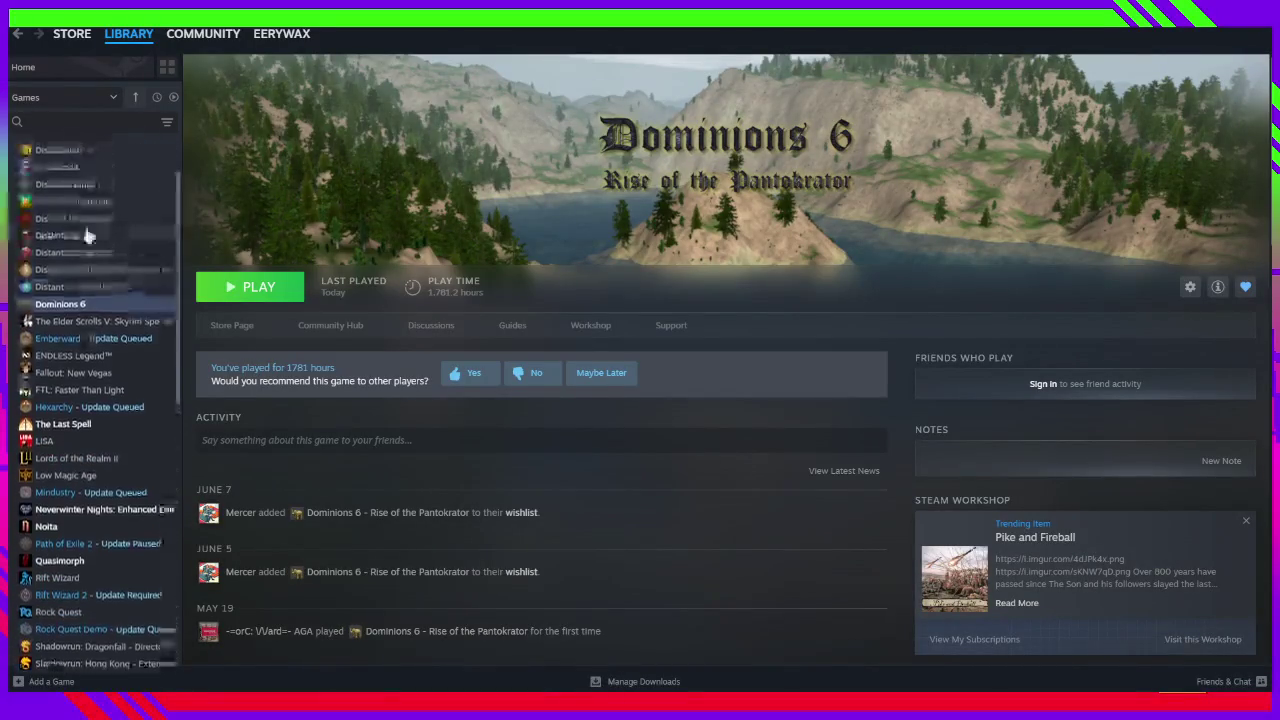